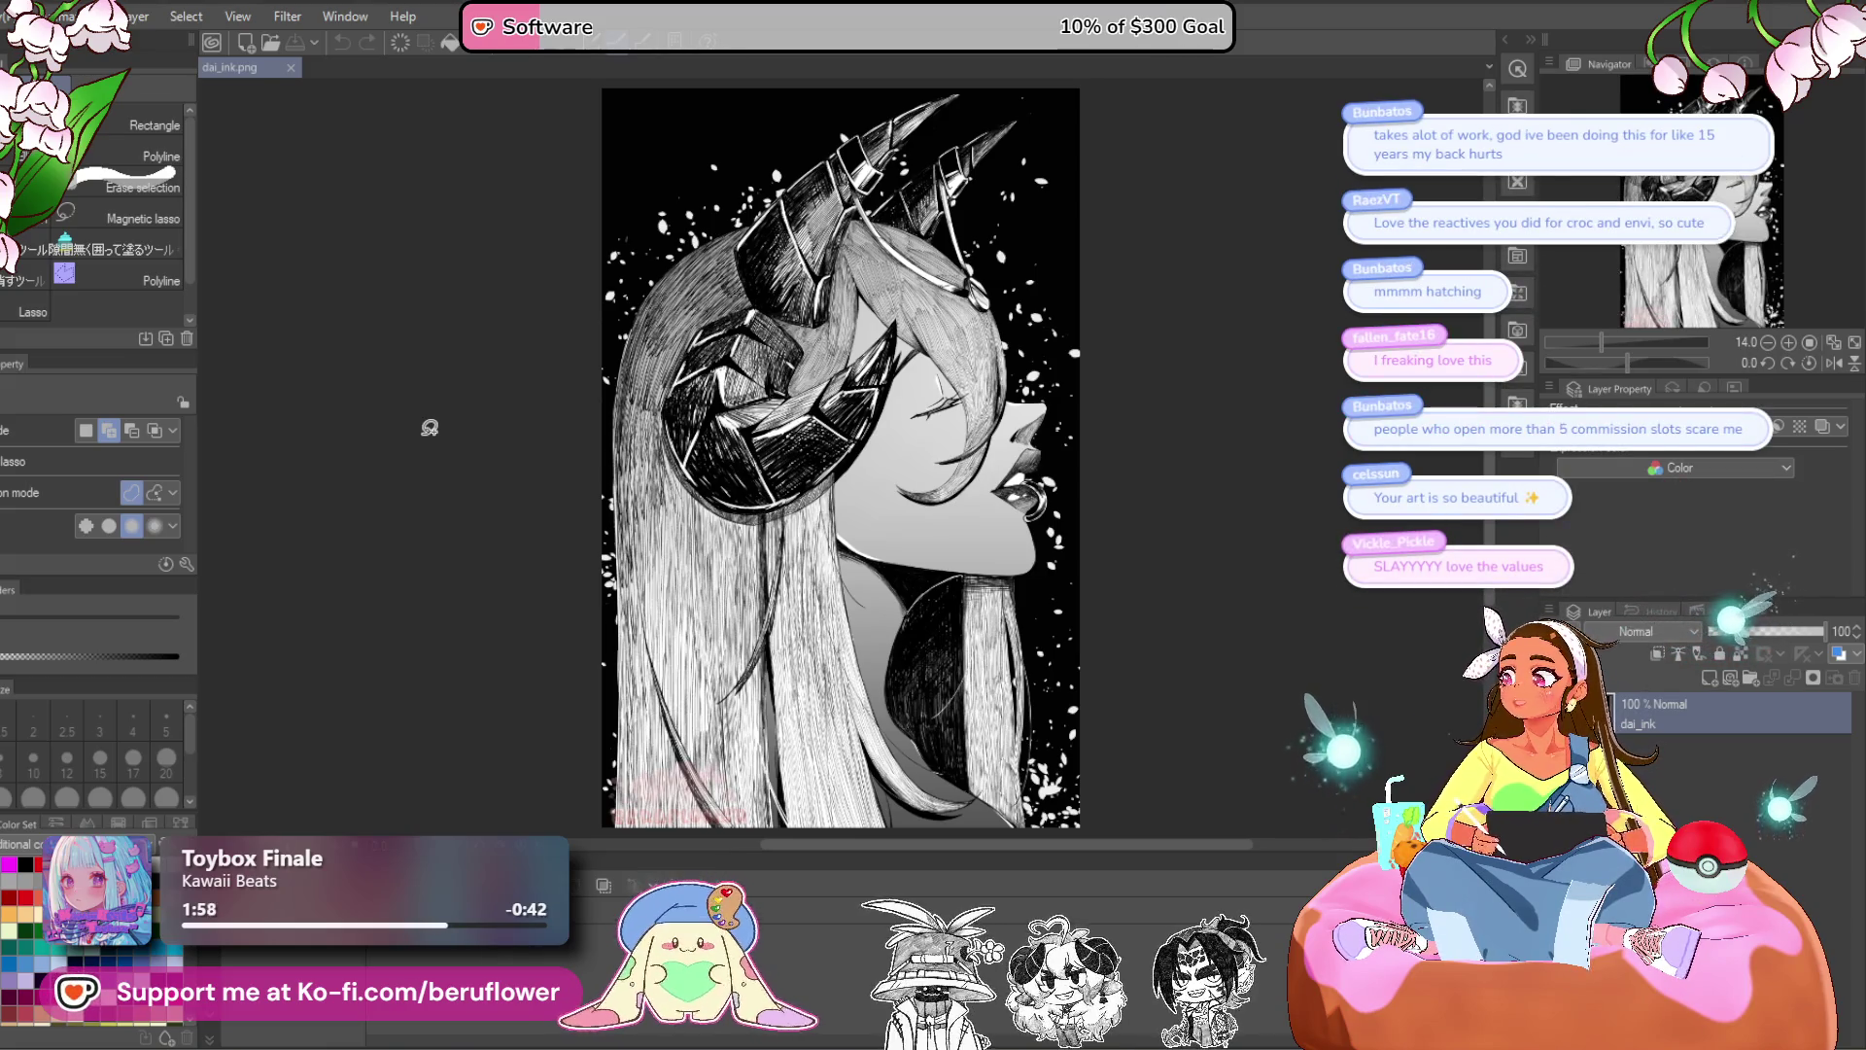
# - Select the area around the closed eye, clear the selection, and raise the face in view
pyautogui.scroll(3, 1114, 413)
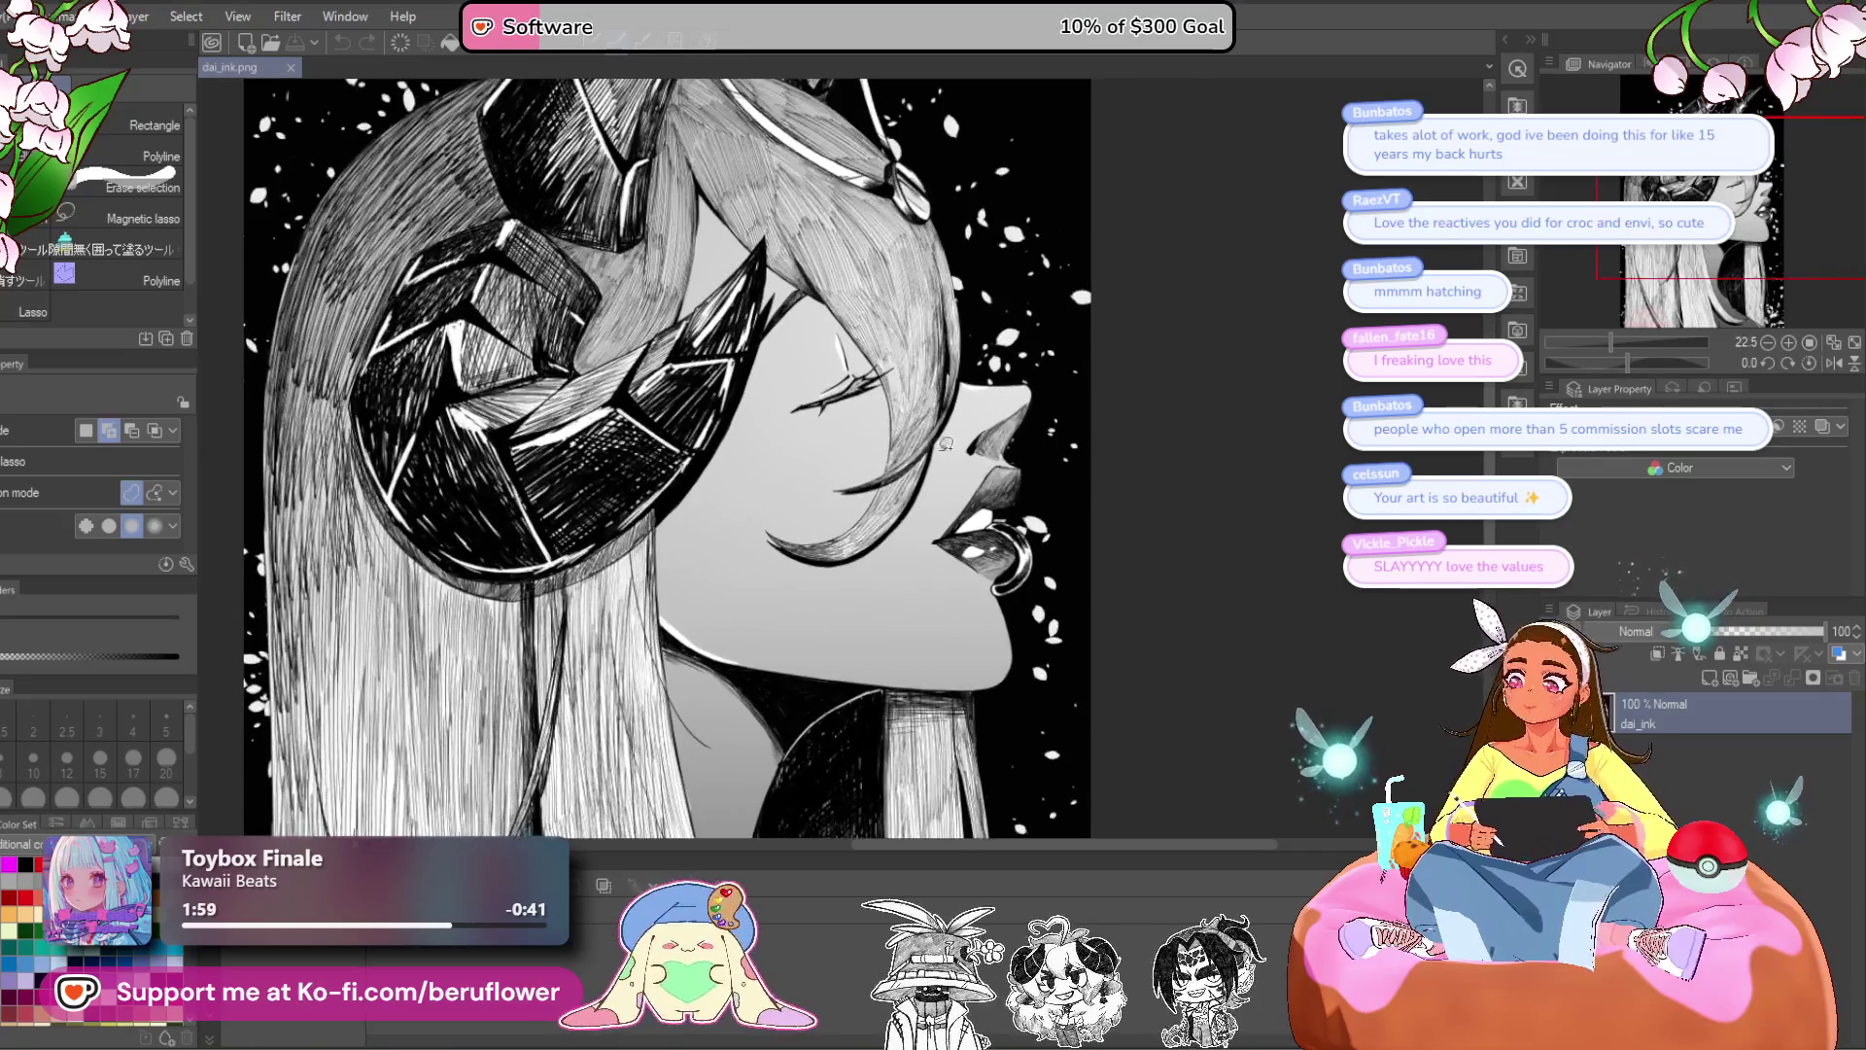
pyautogui.moveTo(772, 407); pyautogui.dragTo(821, 416)
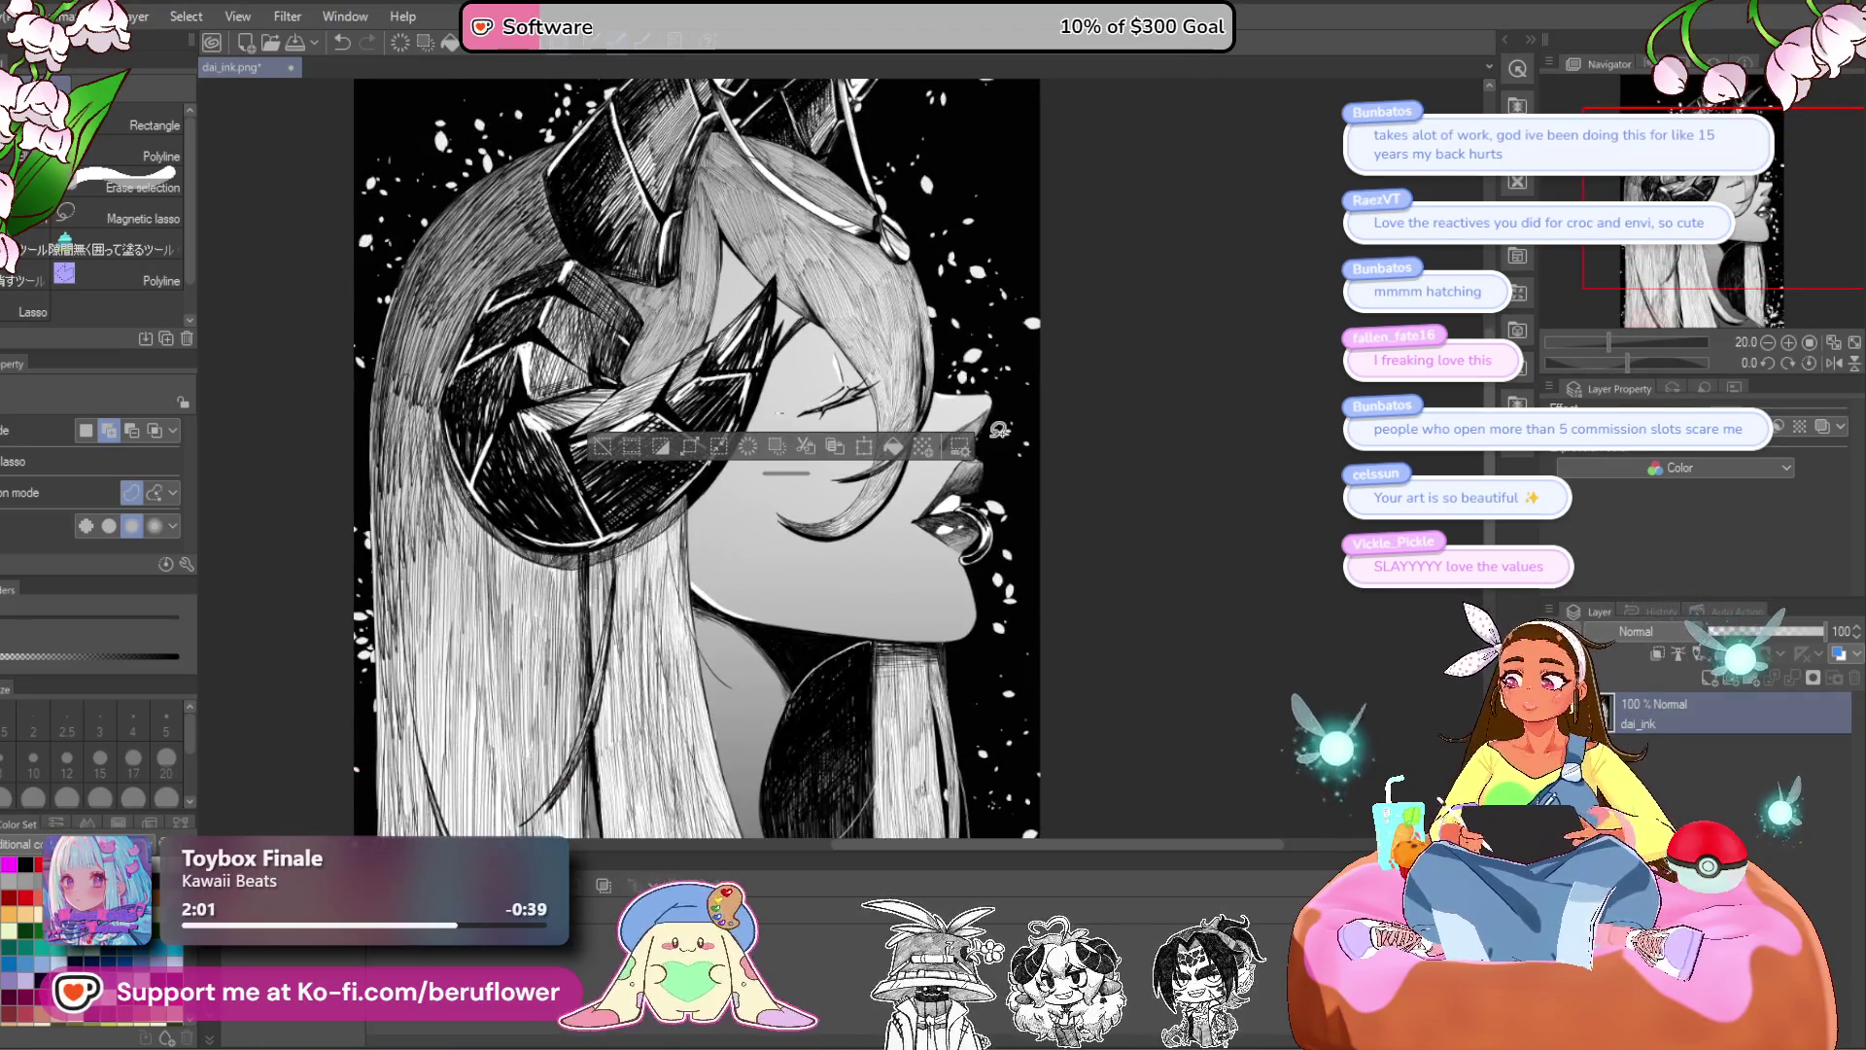
pyautogui.hotkey('ctrl', 'd')
pyautogui.scroll(1, 795, 527)
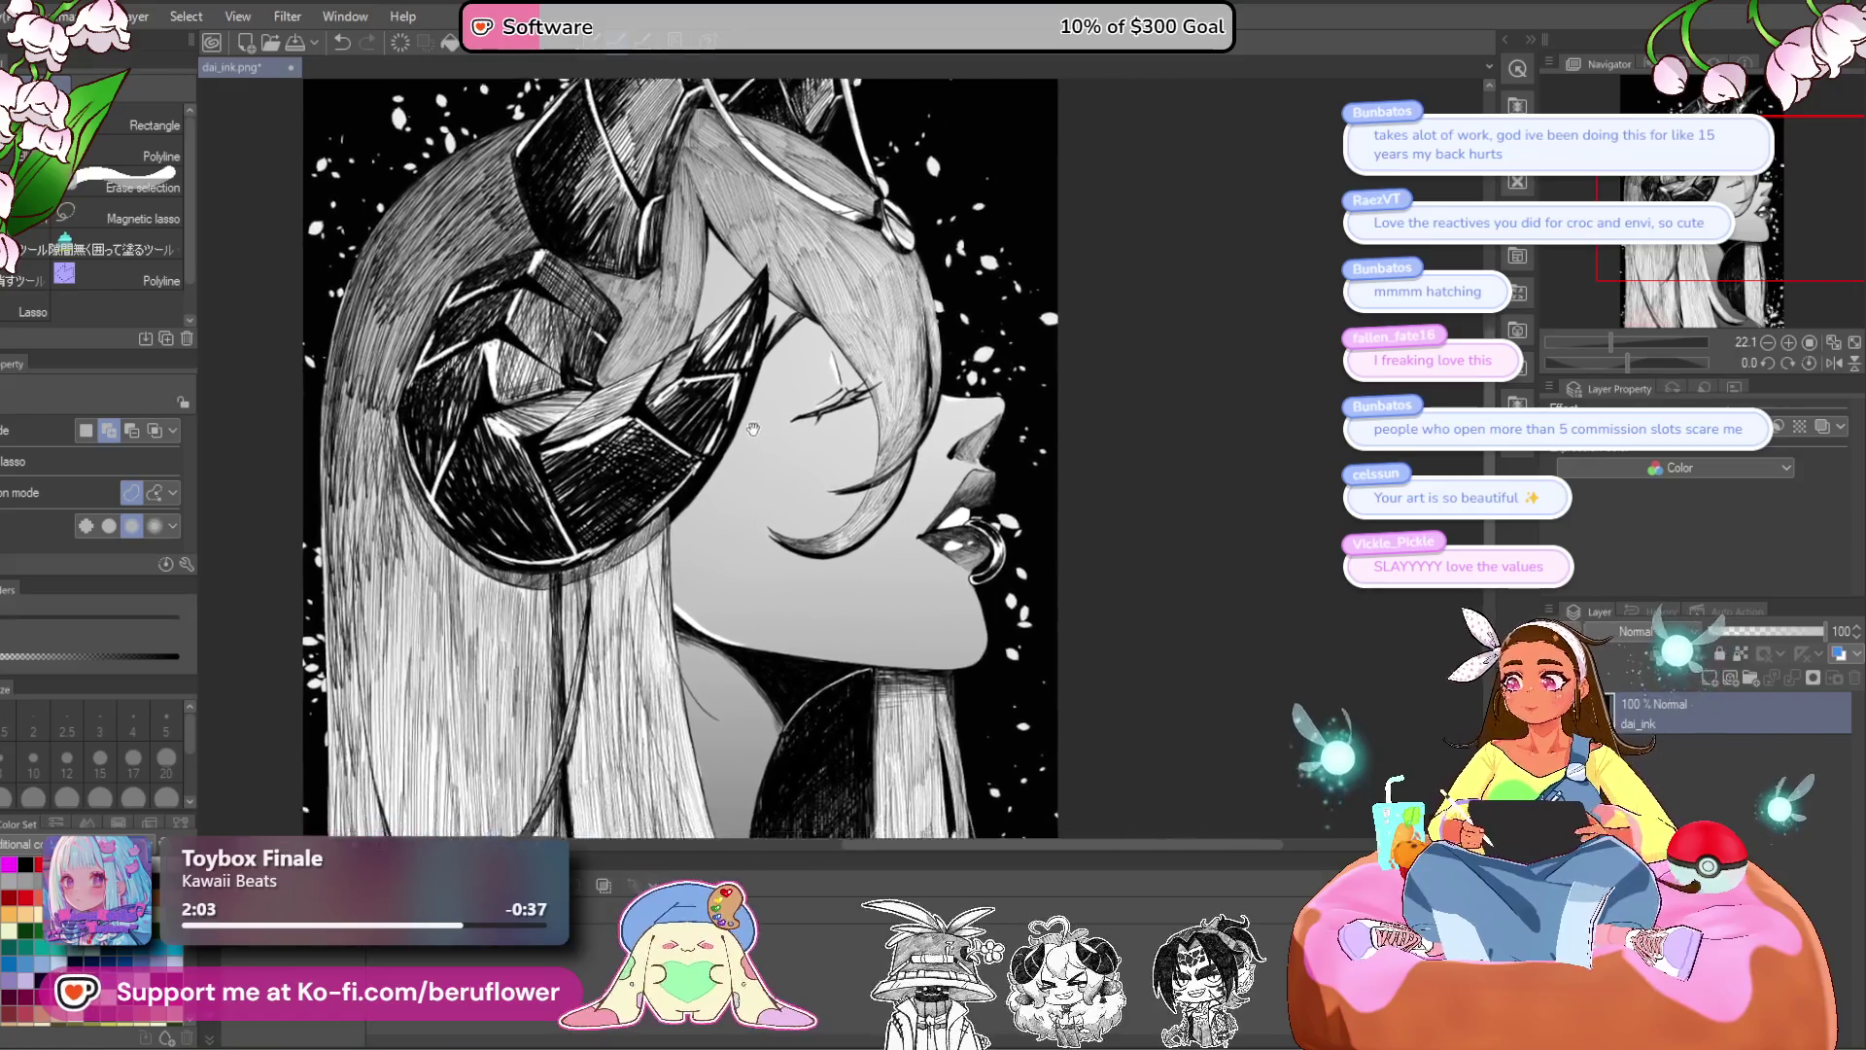
pyautogui.scroll(-1, 795, 527)
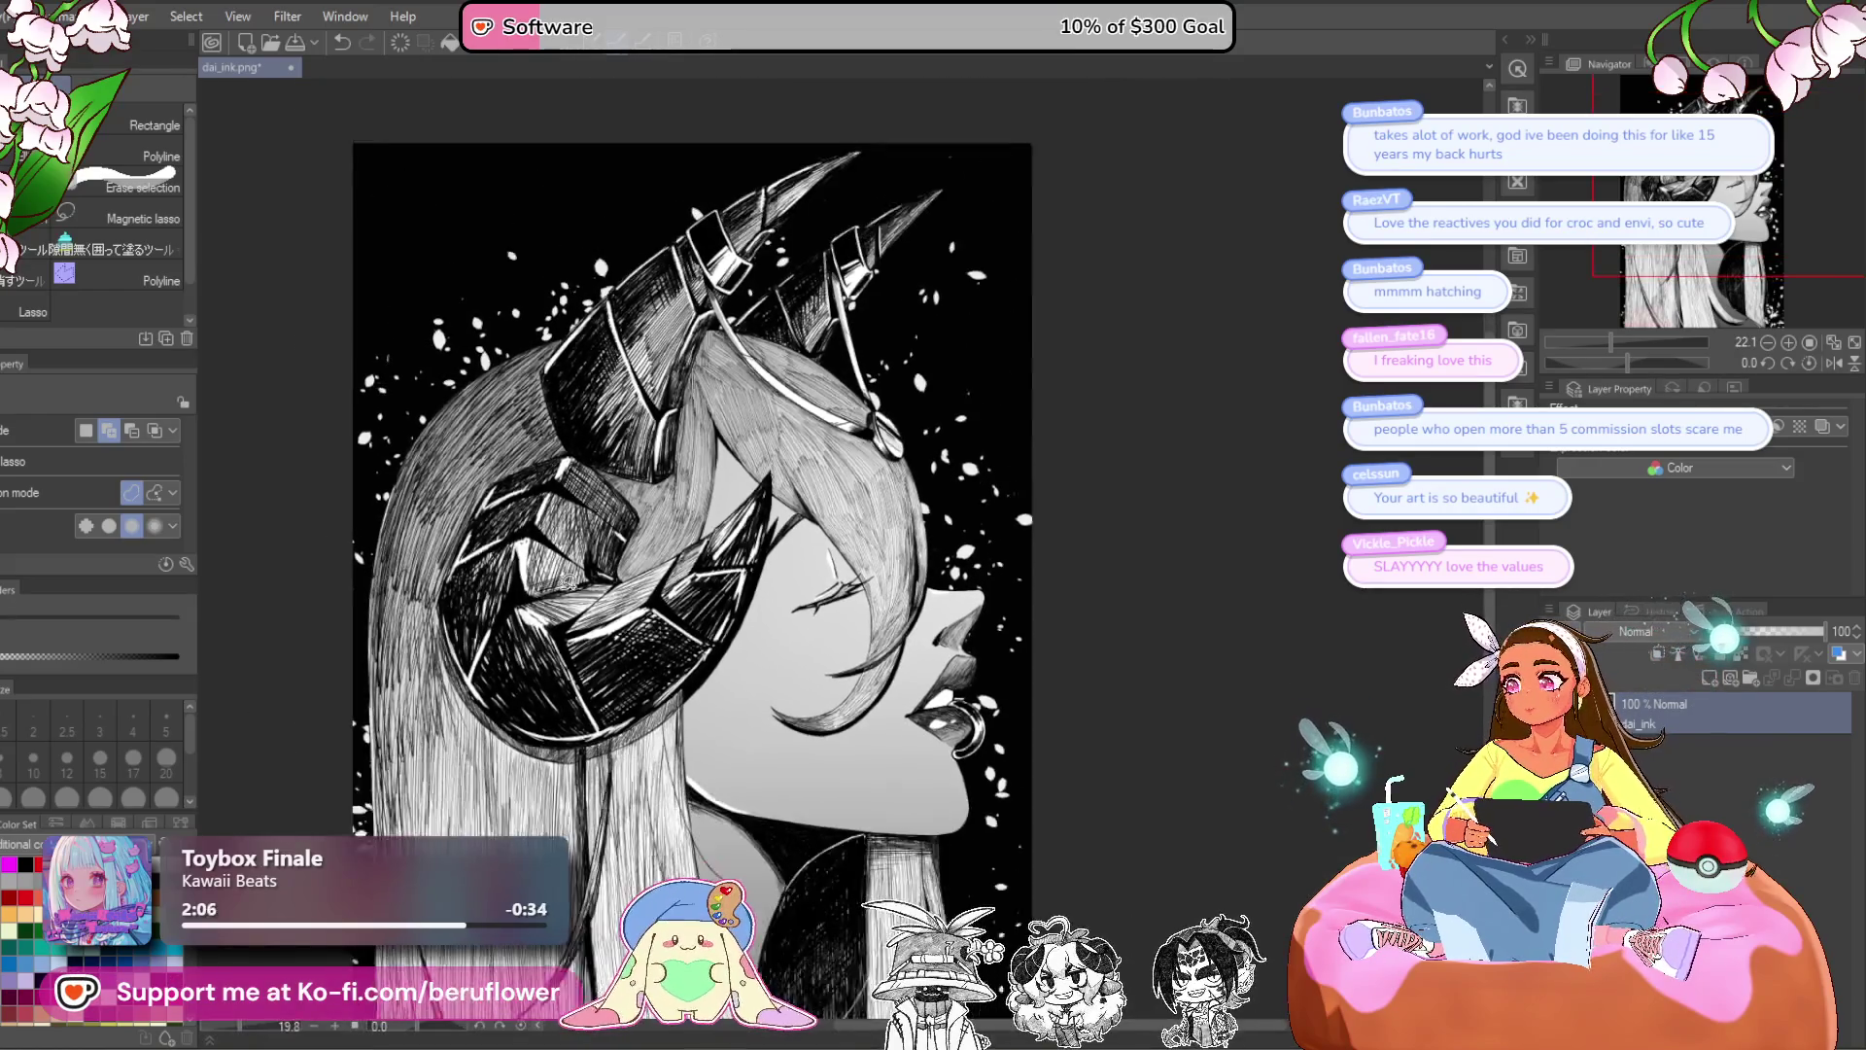
pyautogui.scroll(1, 651, 589)
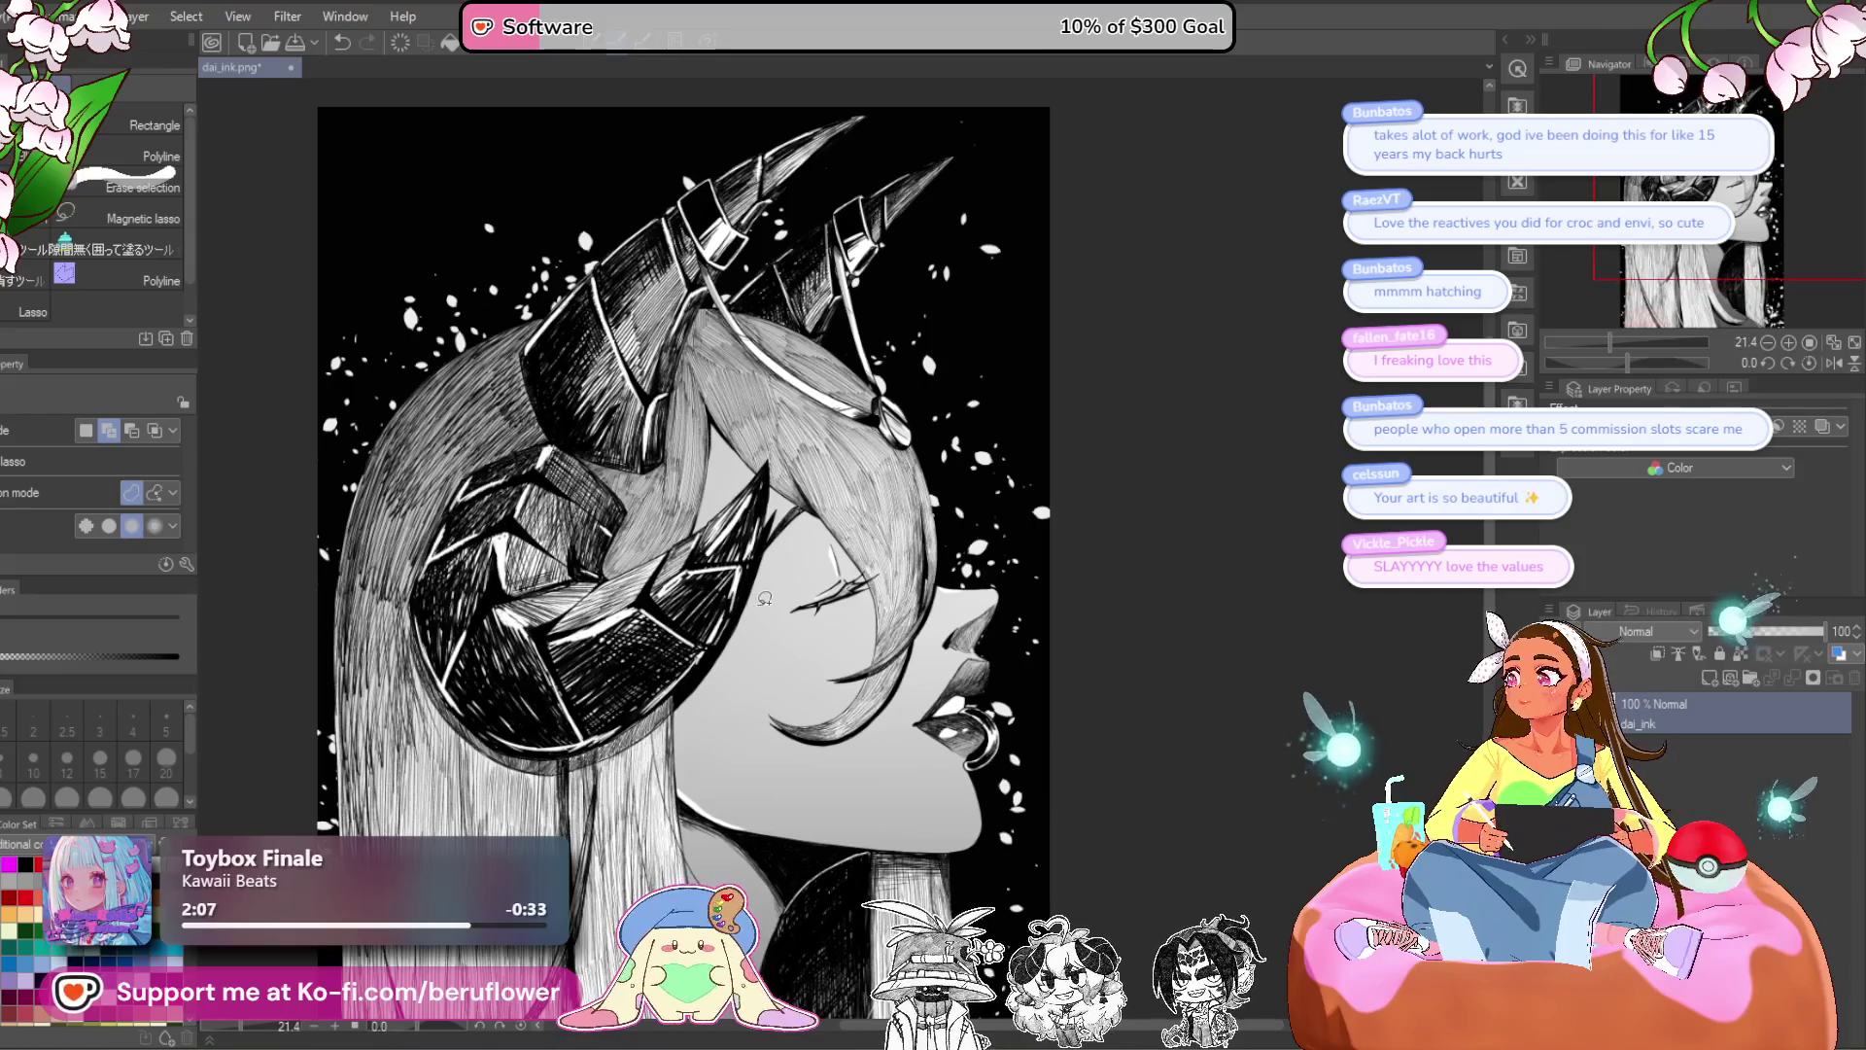
pyautogui.scroll(-1, 765, 599)
pyautogui.moveTo(765, 599)
pyautogui.mouseDown()
pyautogui.moveTo(865, 390)
pyautogui.moveTo(894, 448)
pyautogui.mouseUp()
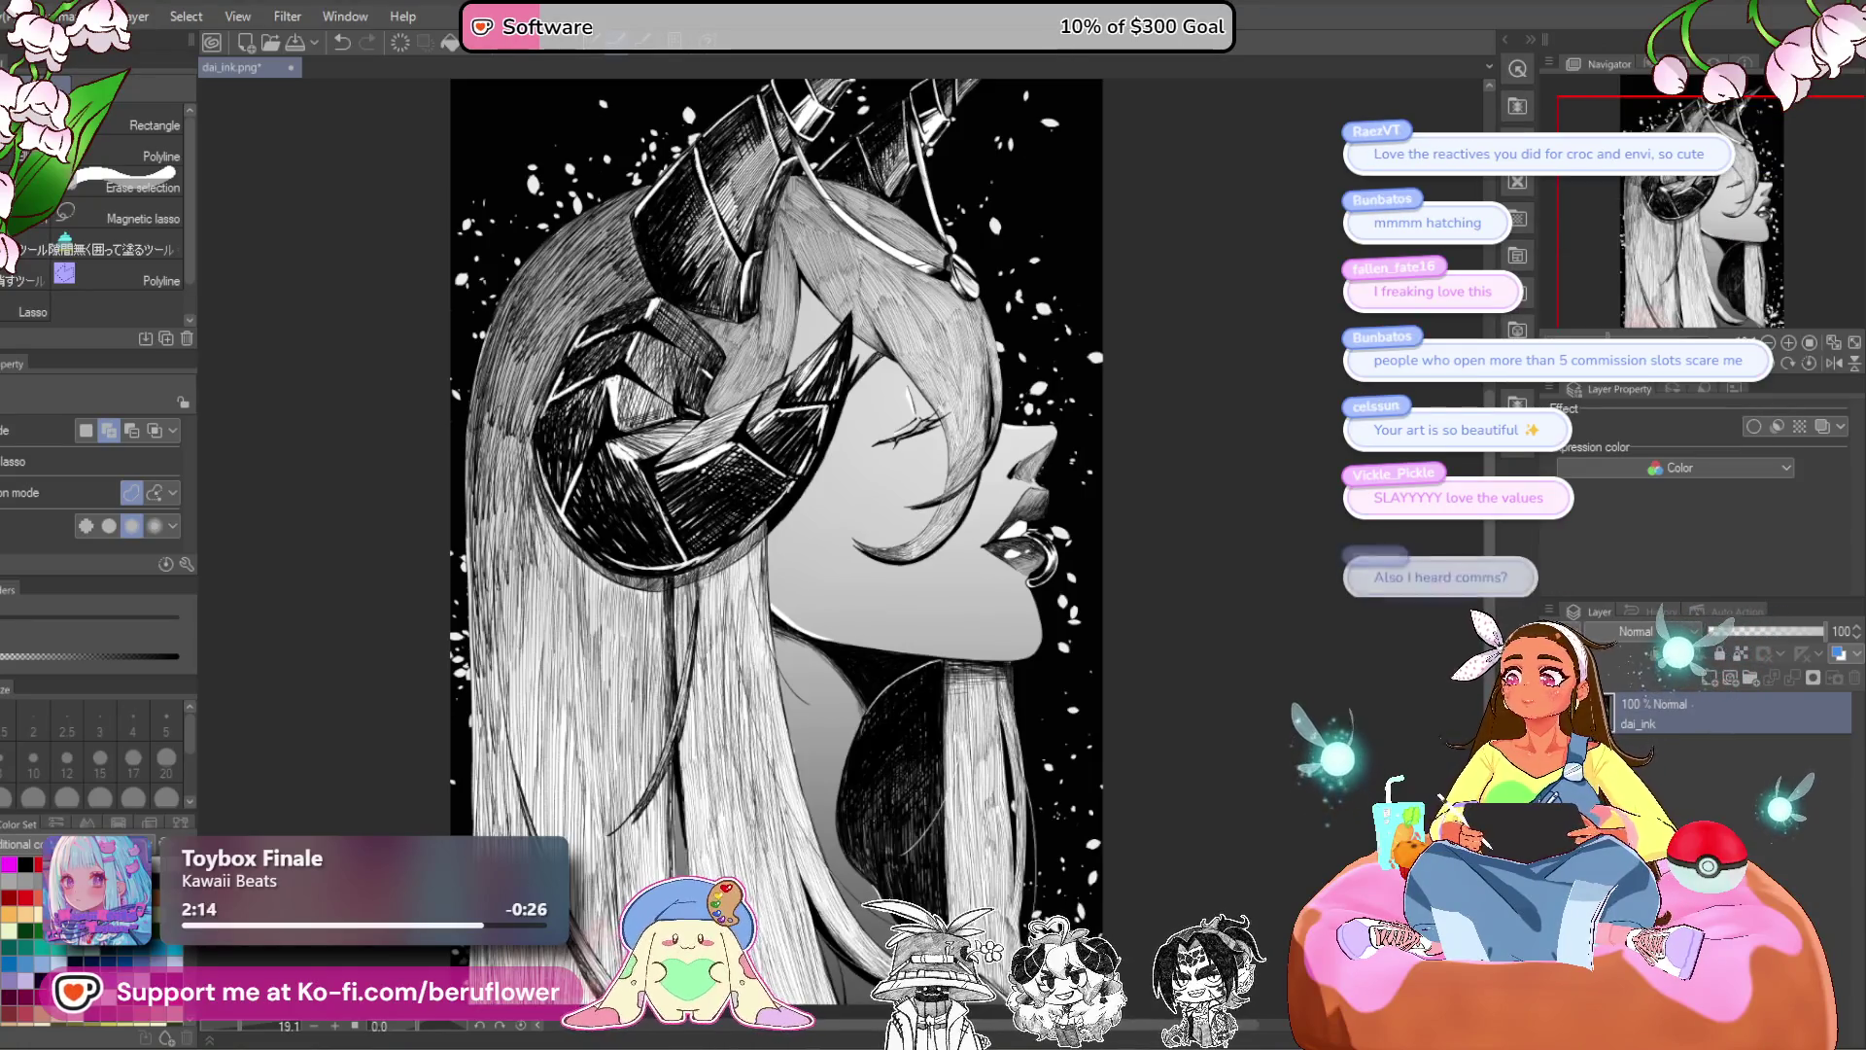
pyautogui.scroll(-1, 844, 445)
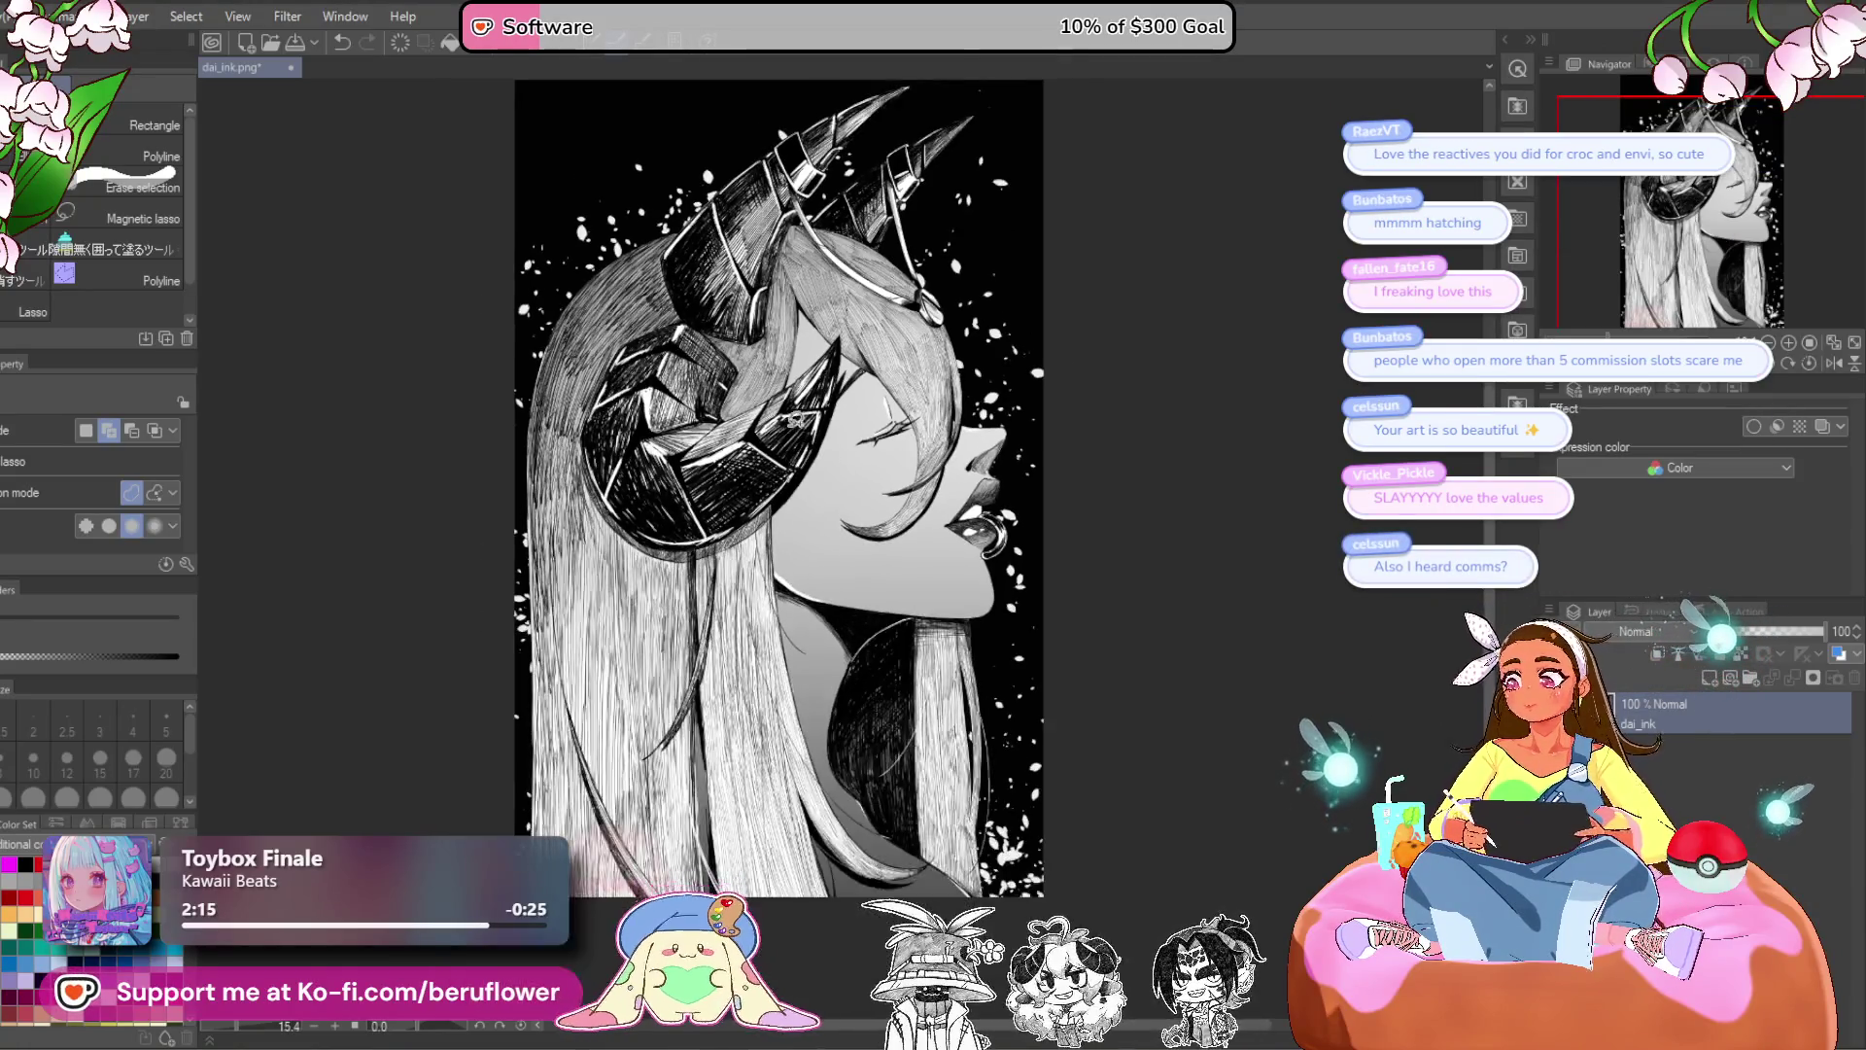
pyautogui.click(899, 419)
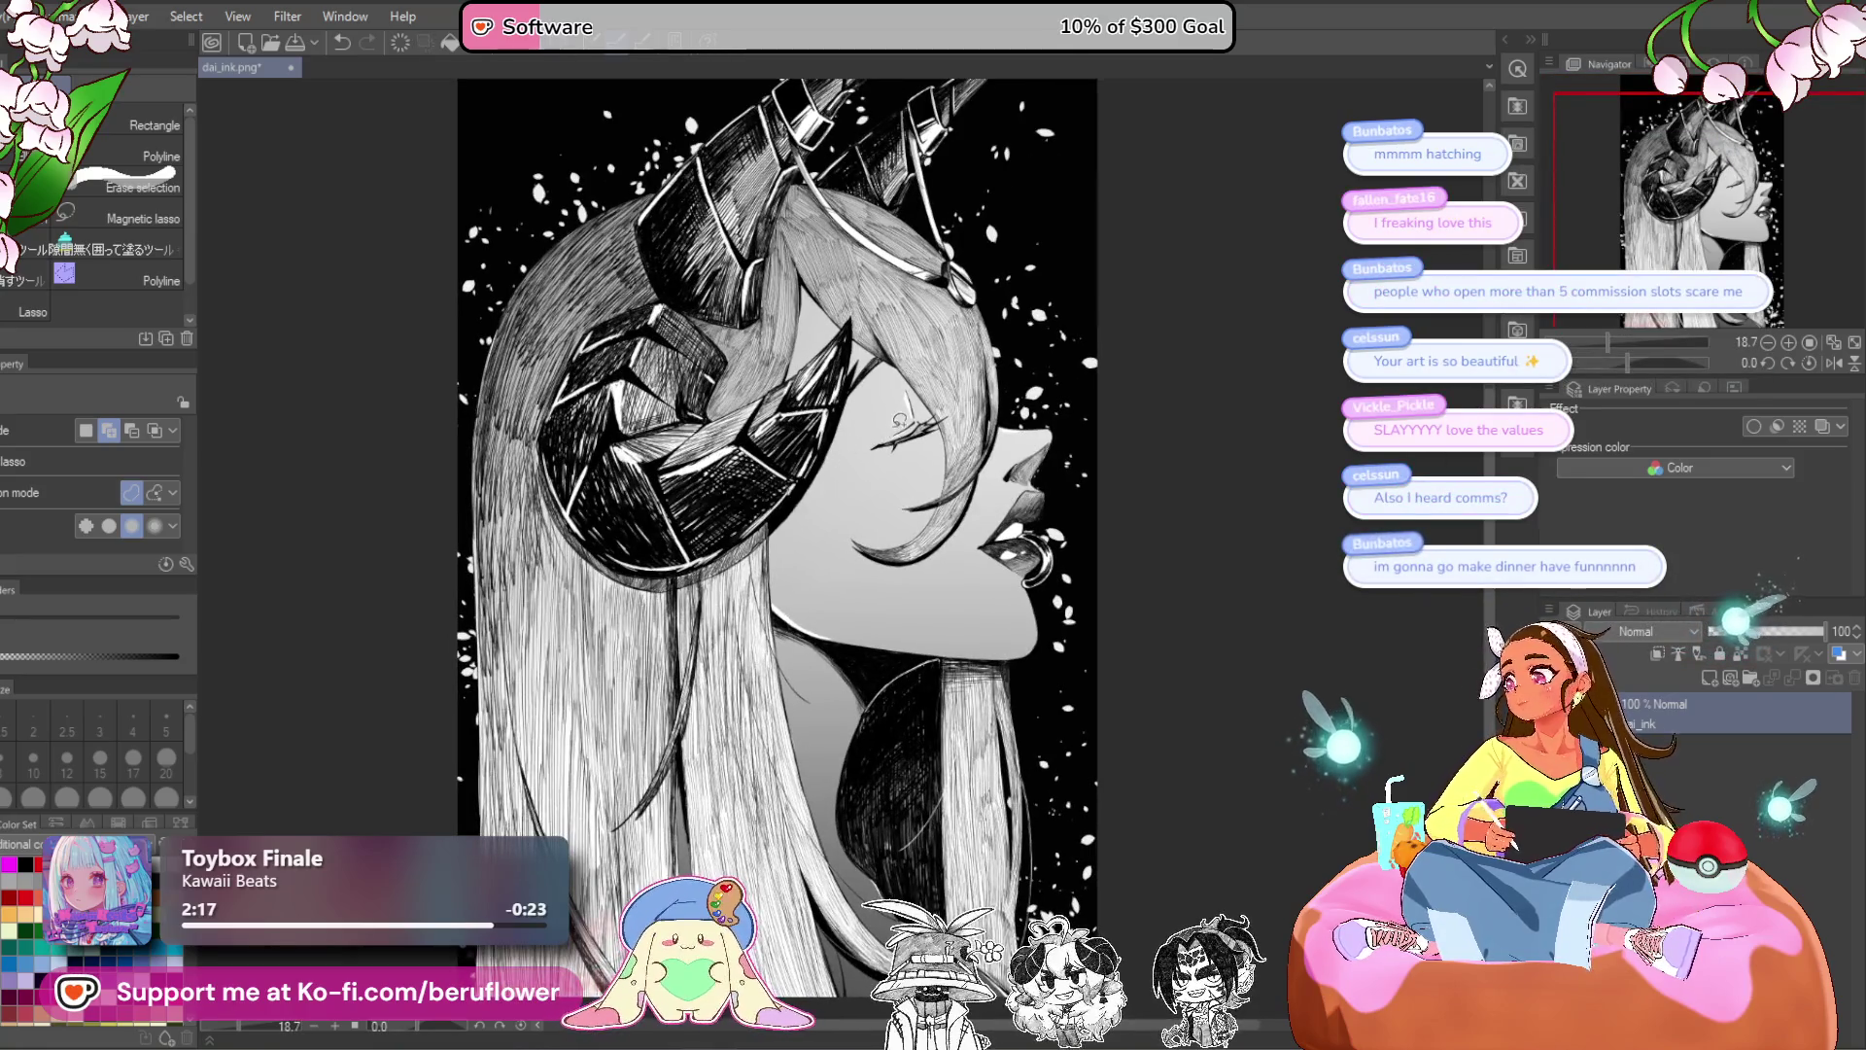
pyautogui.scroll(-3, 736, 492)
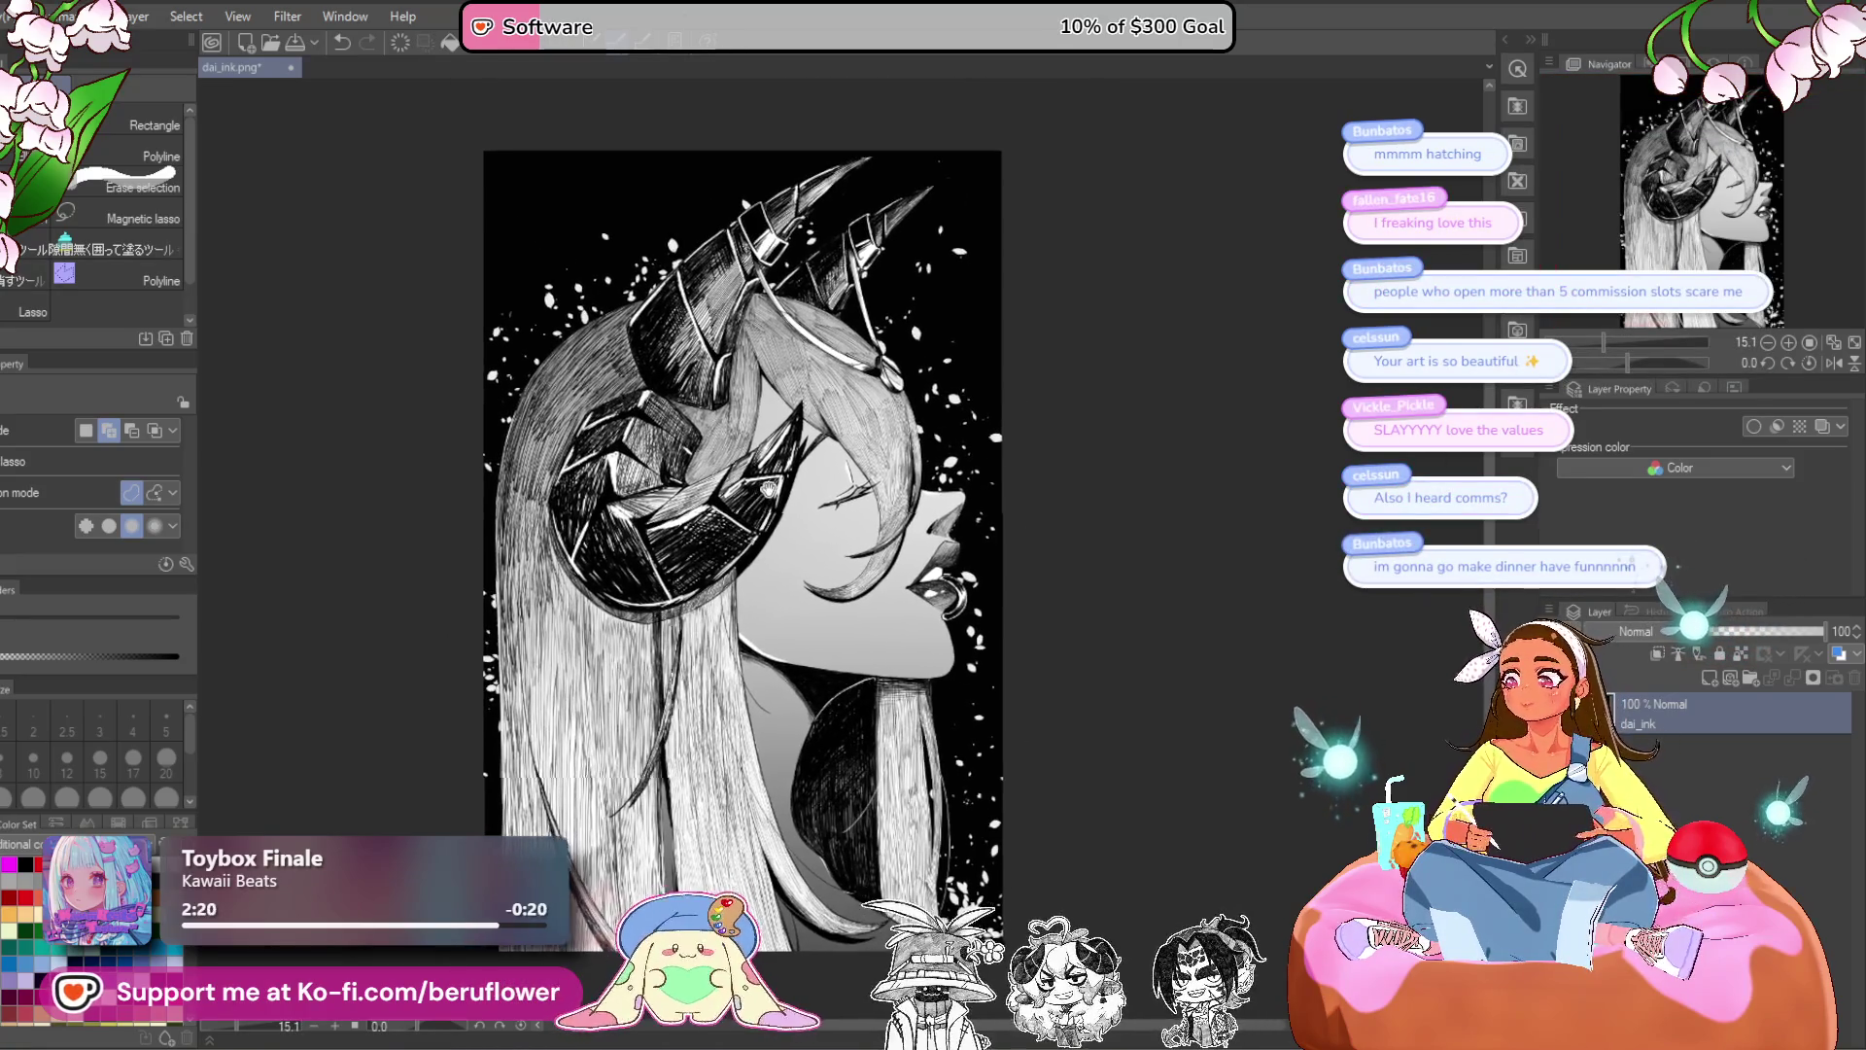
pyautogui.moveTo(716, 434); pyautogui.dragTo(711, 415)
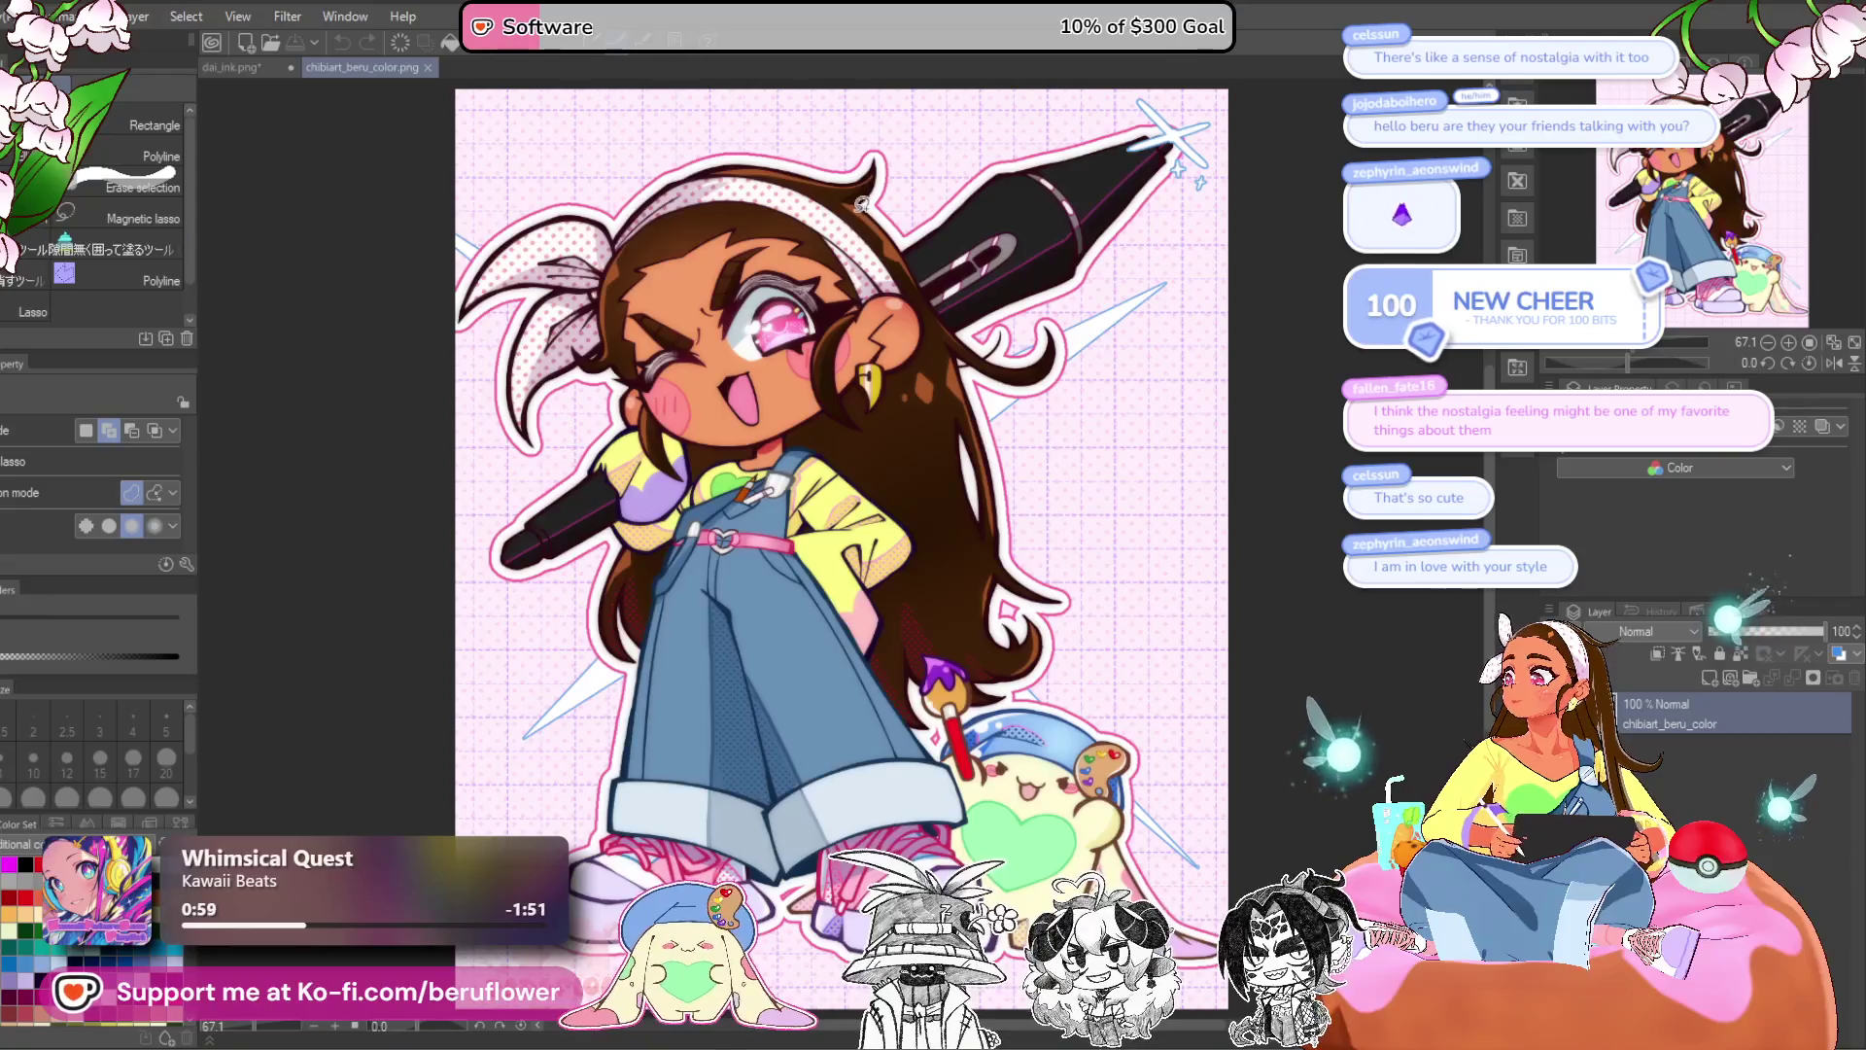
# - Zoom and pan around the chibiart_beru_color artwork to review it
pyautogui.scroll(-1, 901, 324)
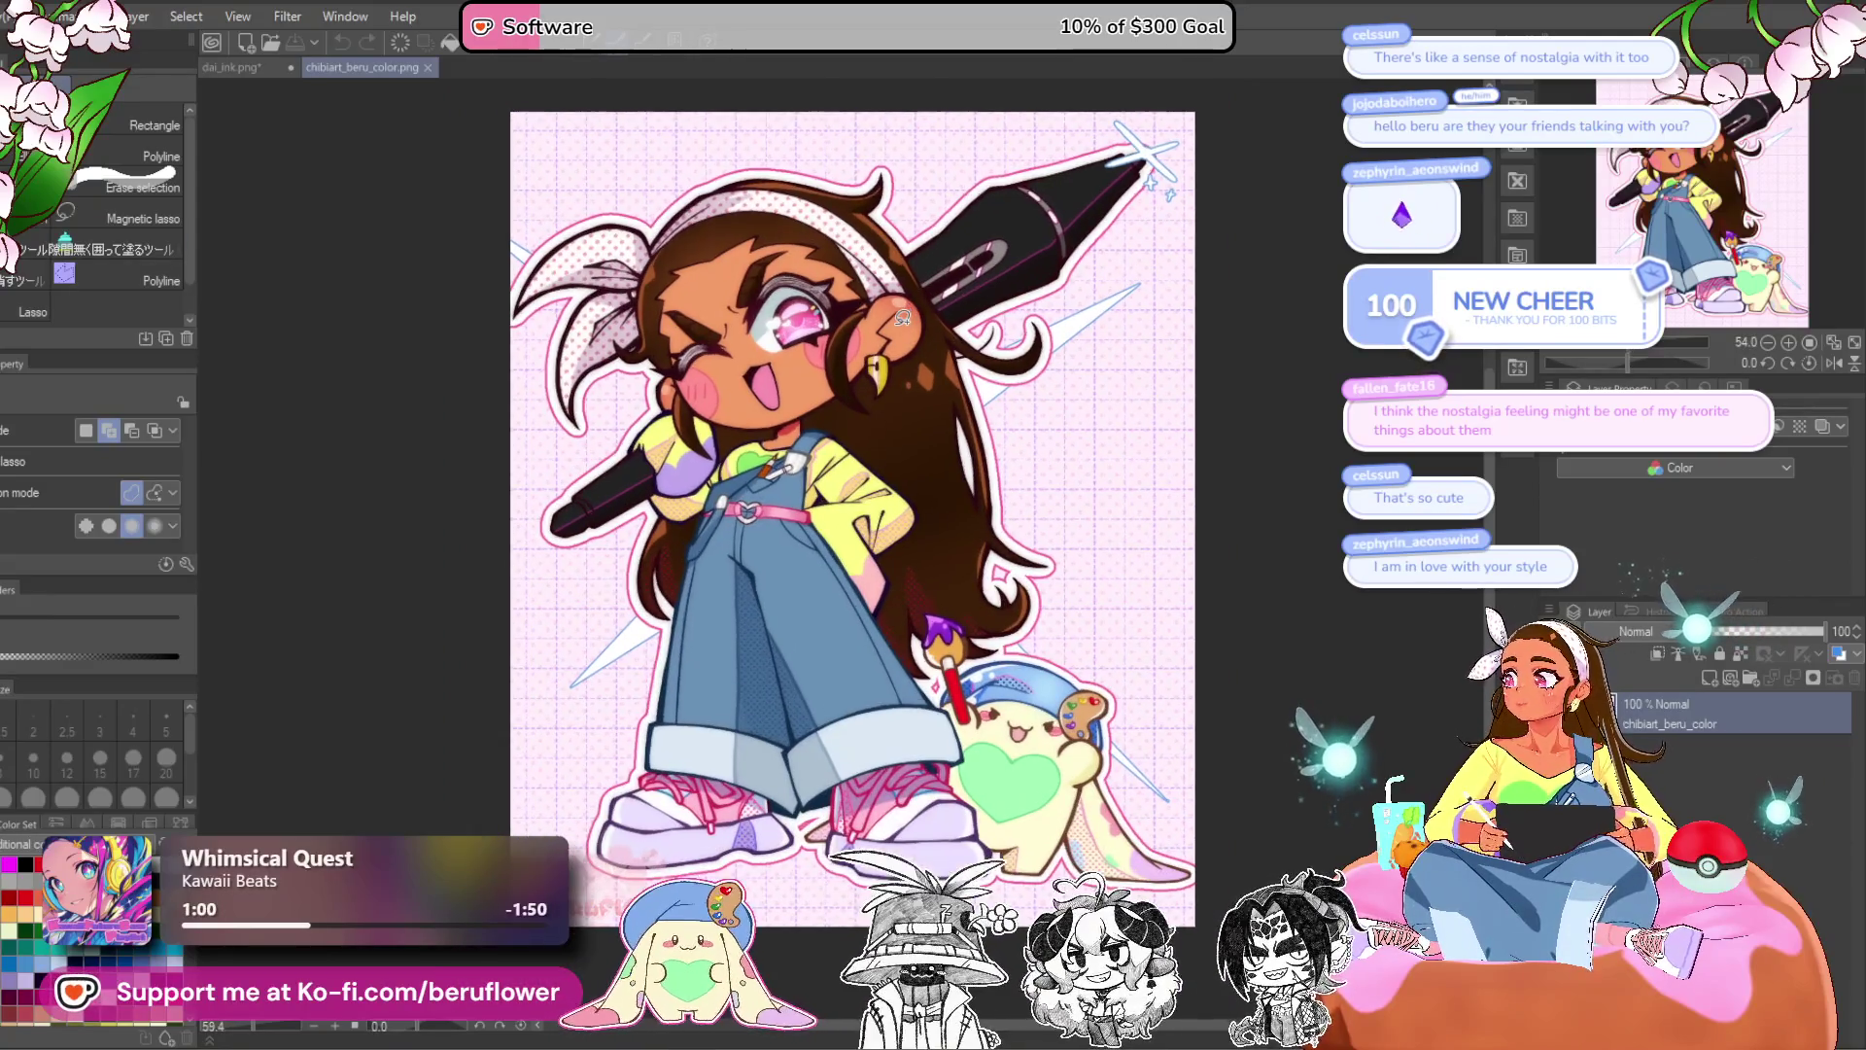
pyautogui.moveTo(886, 340)
pyautogui.mouseDown()
pyautogui.moveTo(767, 389)
pyautogui.moveTo(789, 377)
pyautogui.mouseUp()
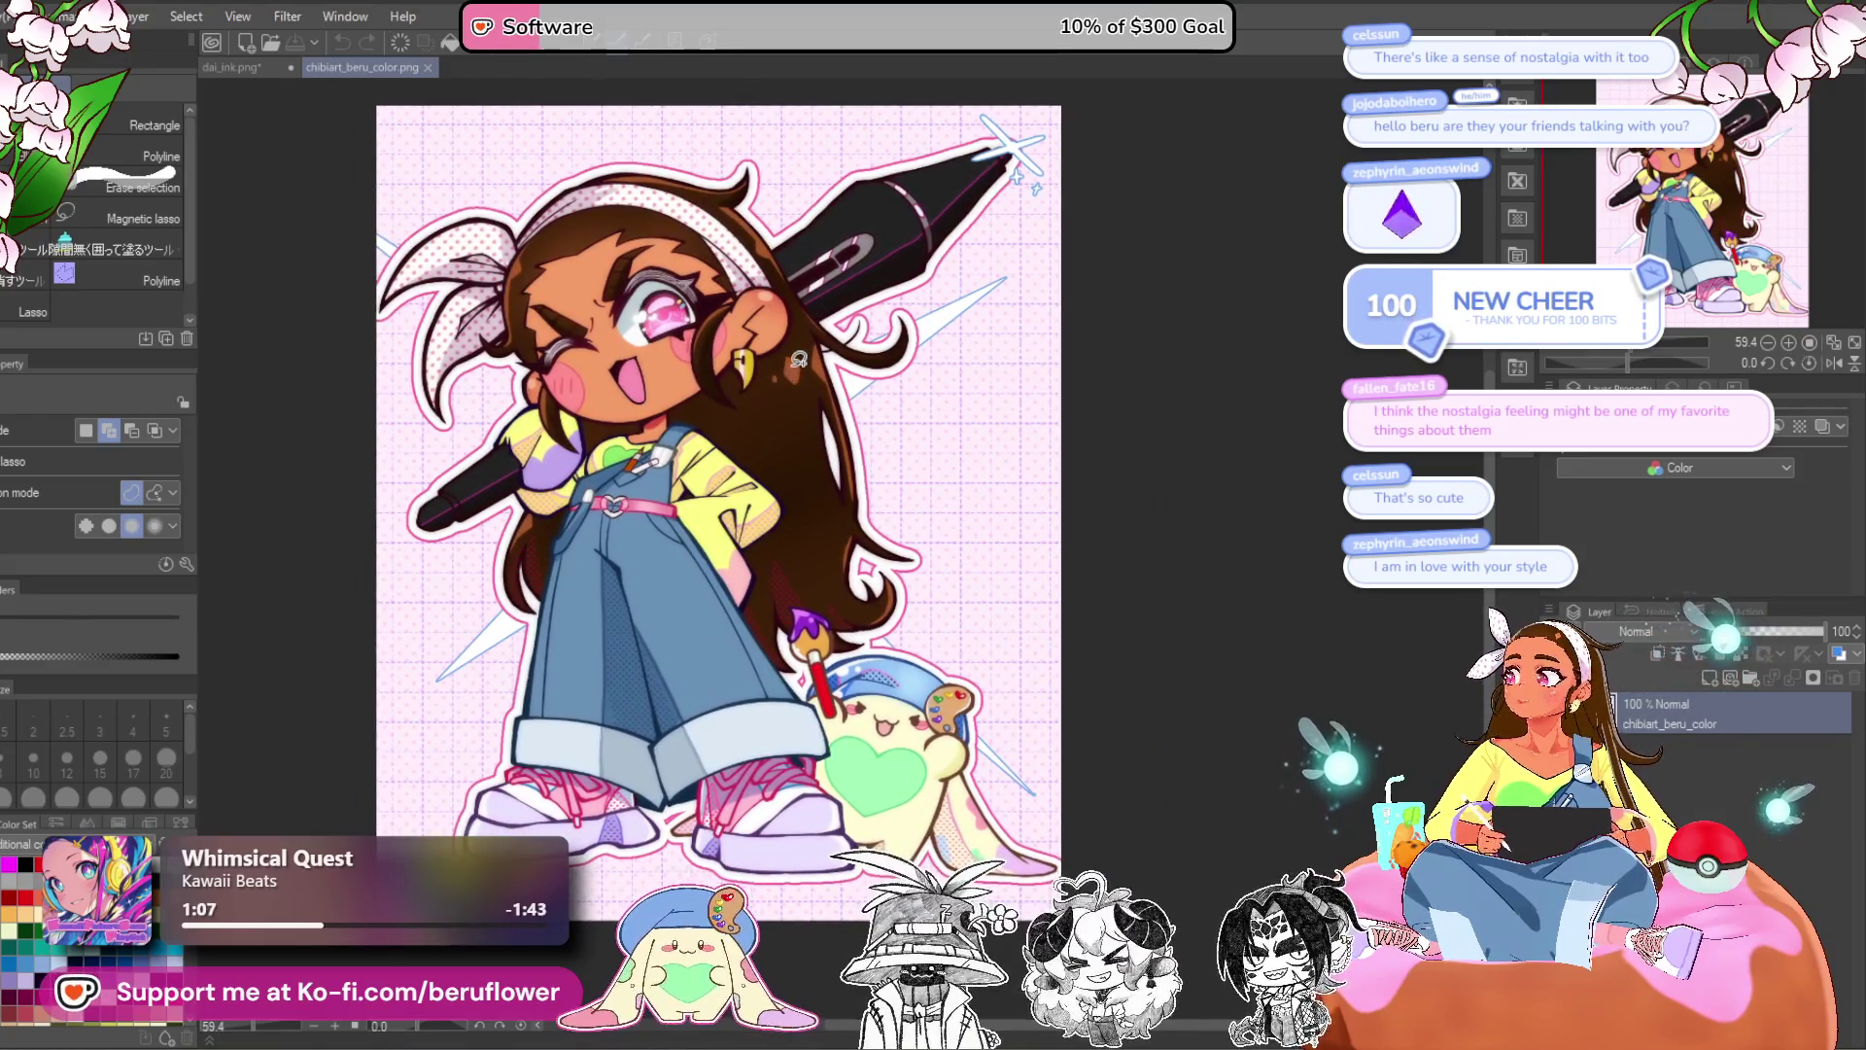
pyautogui.scroll(-1, 797, 360)
pyautogui.scroll(1, 798, 360)
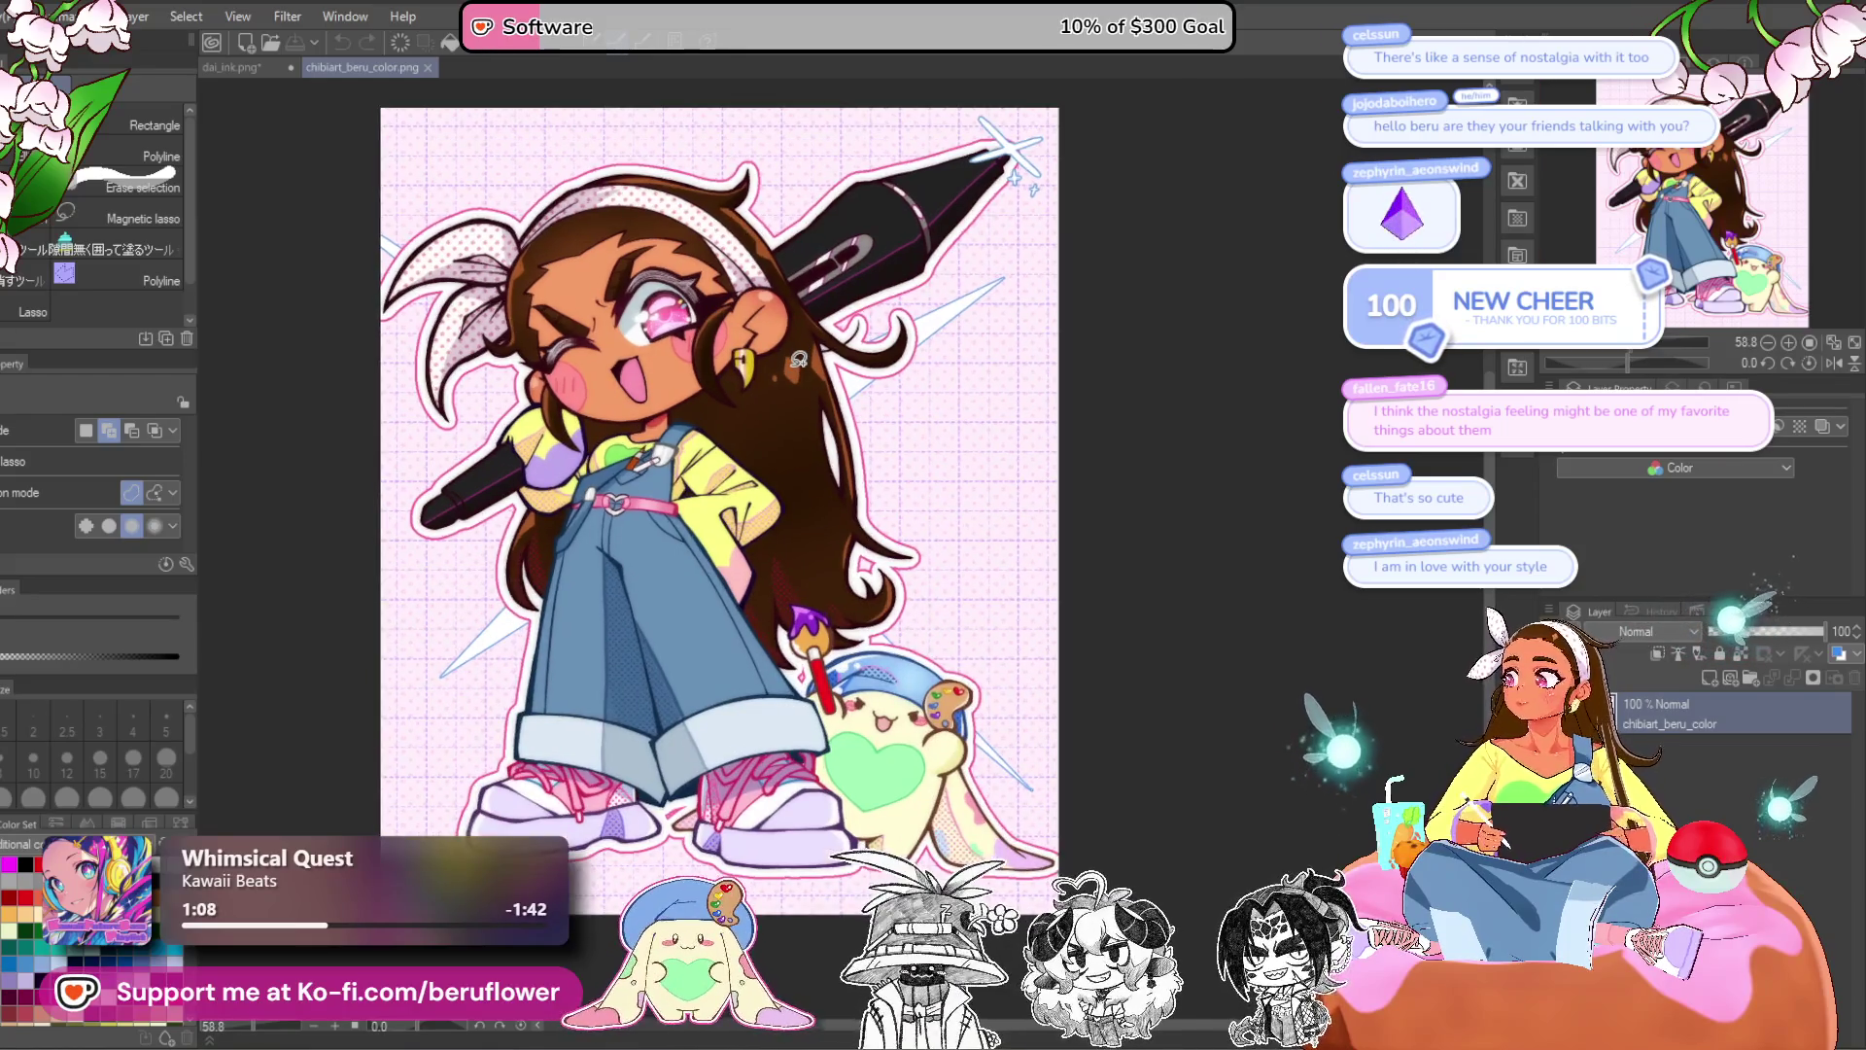
pyautogui.moveTo(865, 450); pyautogui.dragTo(871, 417)
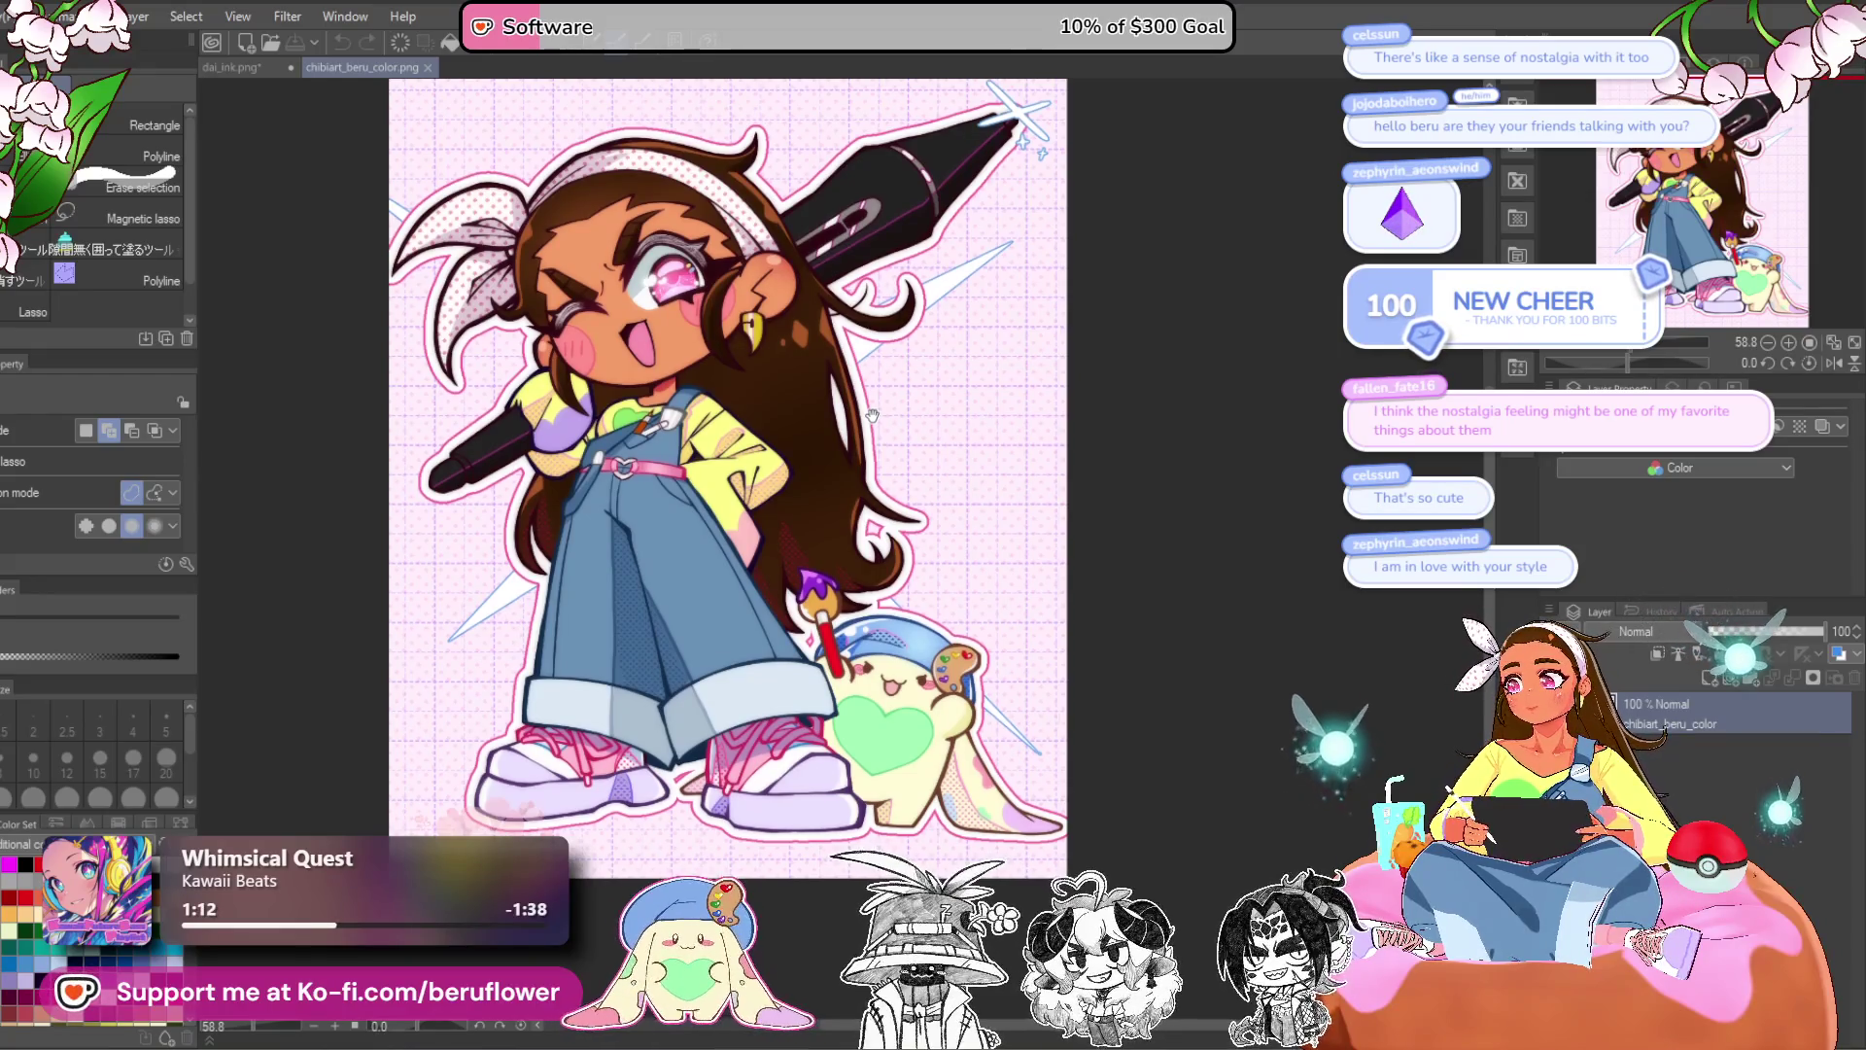
pyautogui.moveTo(872, 415); pyautogui.dragTo(895, 421)
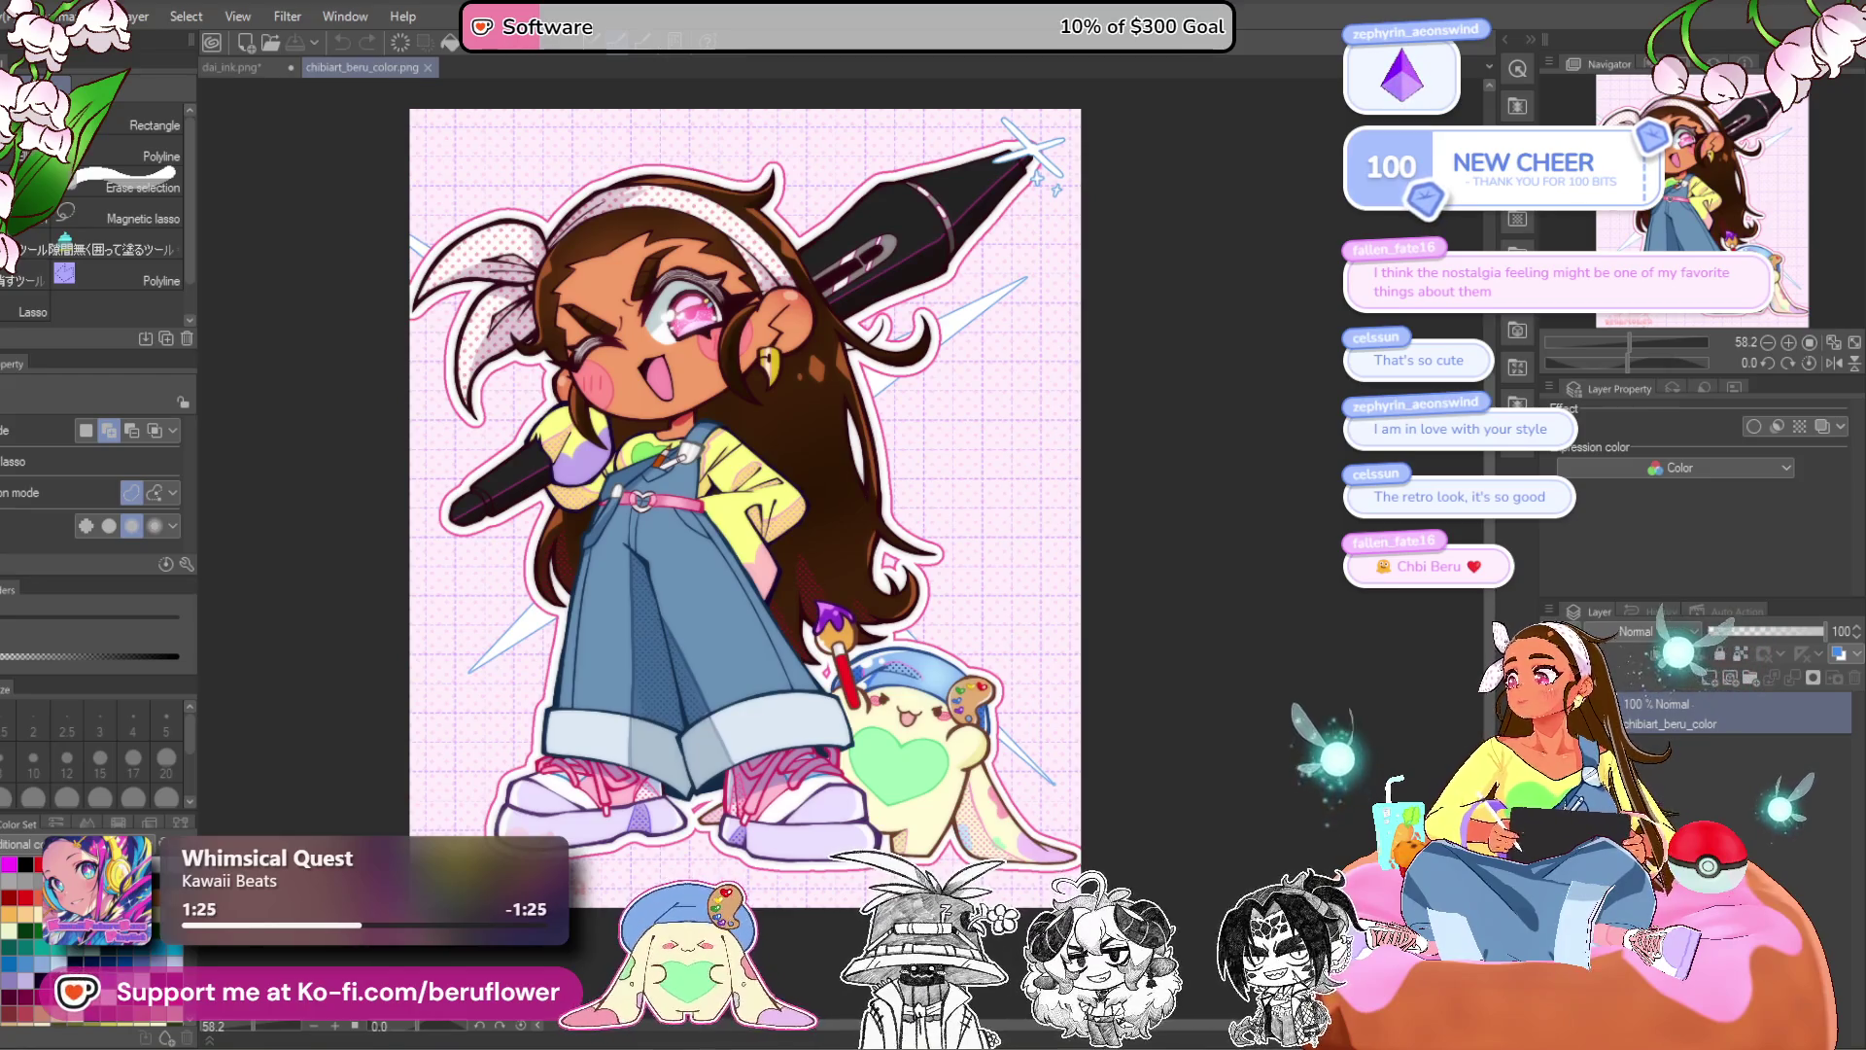
pyautogui.scroll(-1, 965, 398)
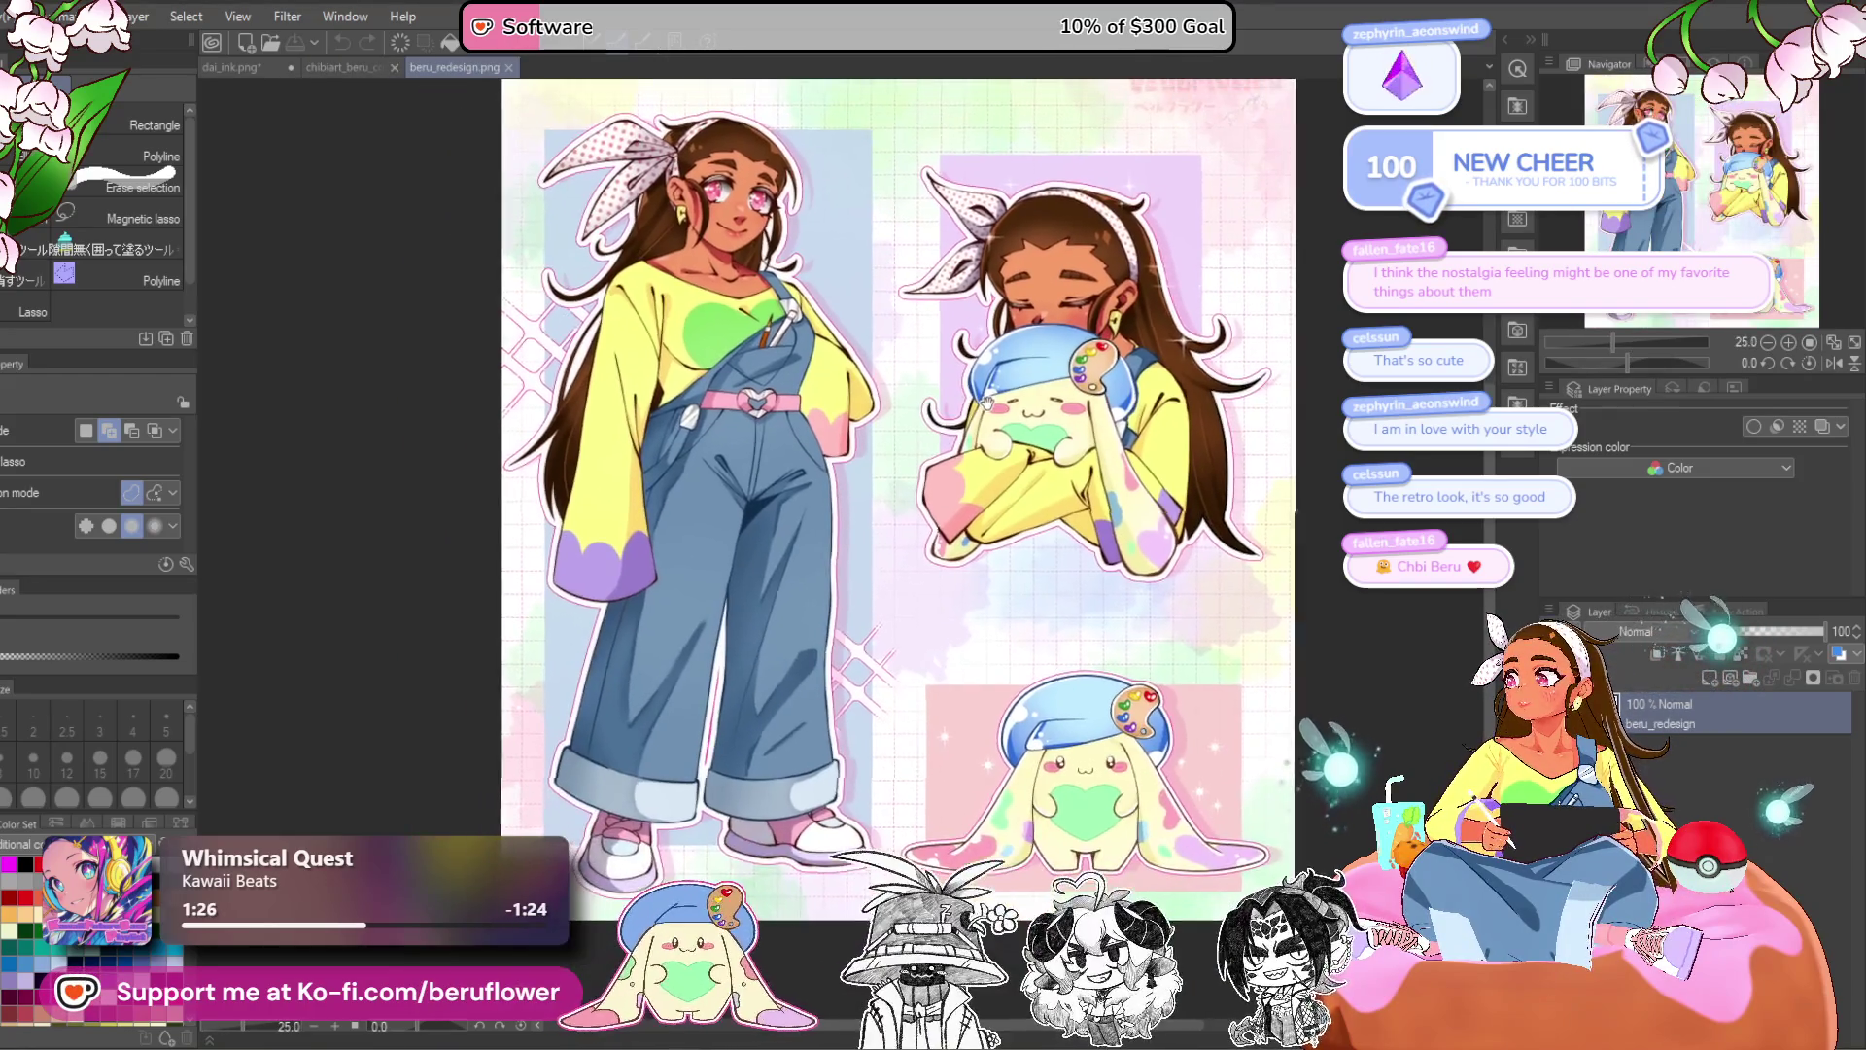
# - Nudge the beru_redesign sheet slightly, then open the File menu and dismiss it
pyautogui.moveTo(965, 397); pyautogui.dragTo(923, 435)
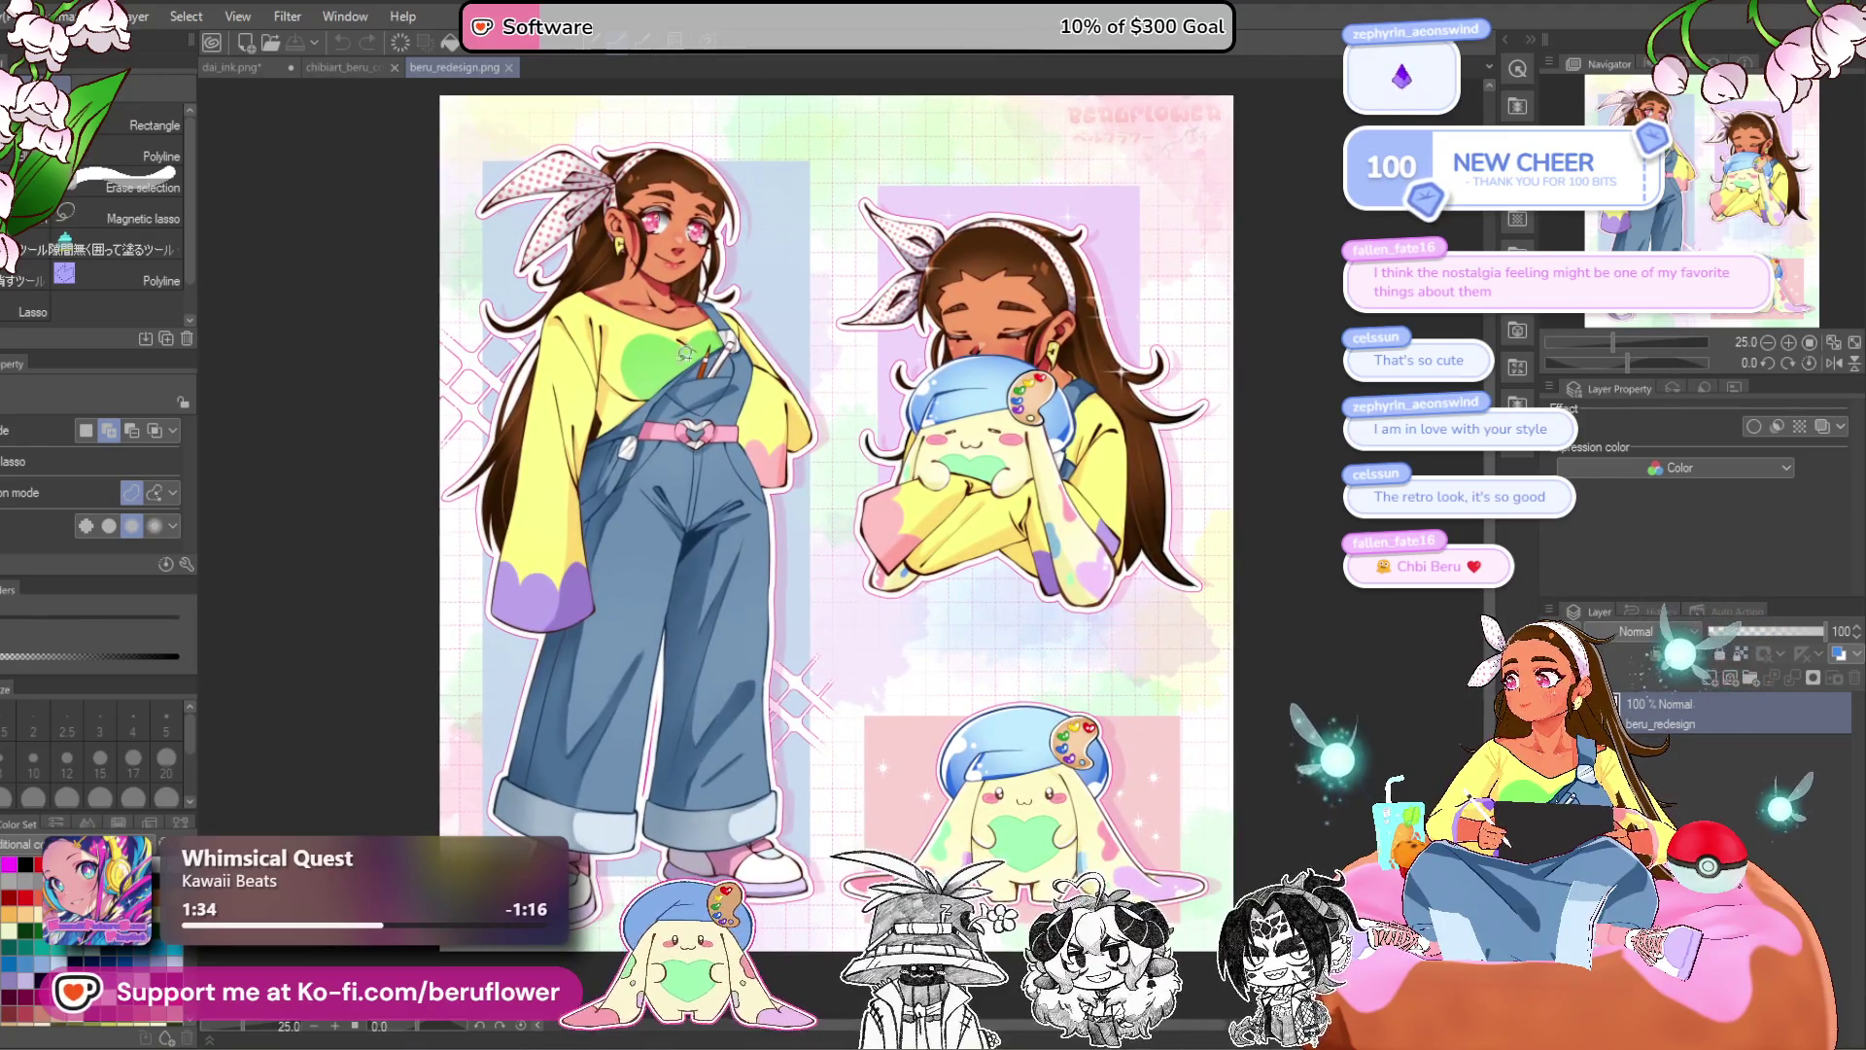
pyautogui.click(25, 16)
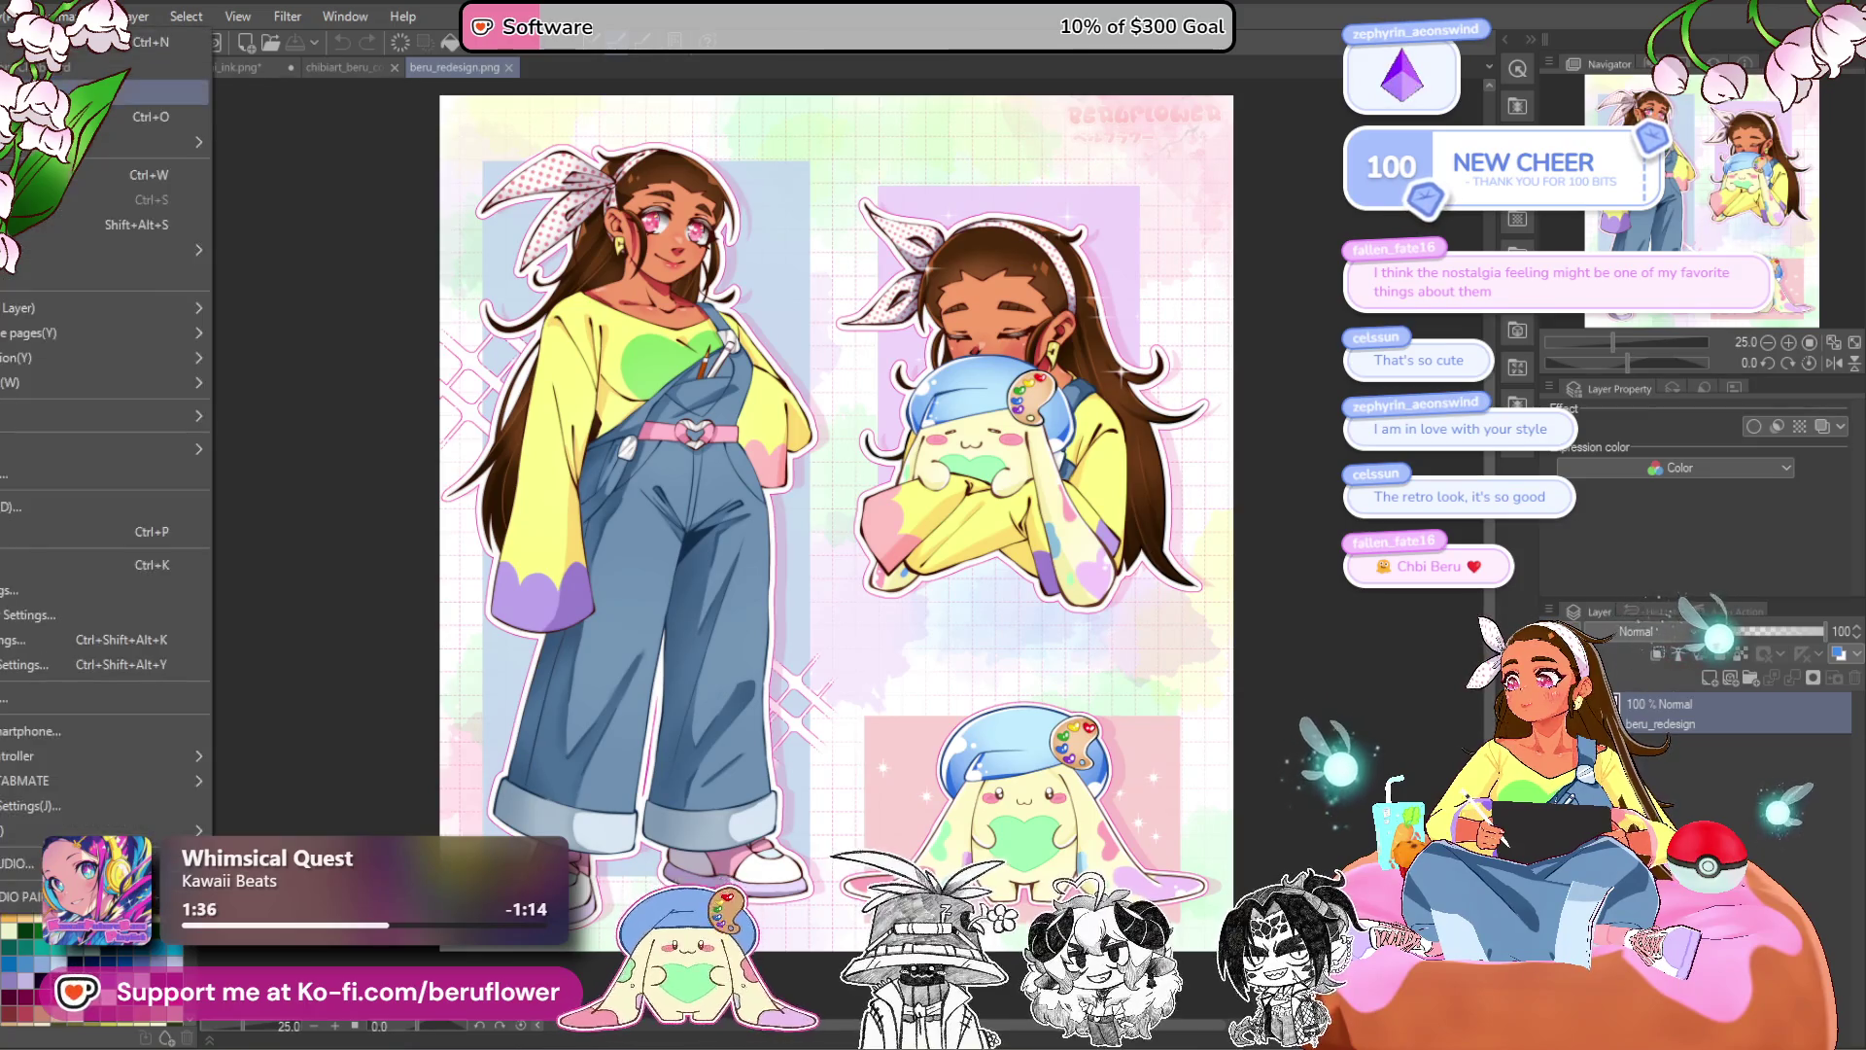
pyautogui.press('Escape')
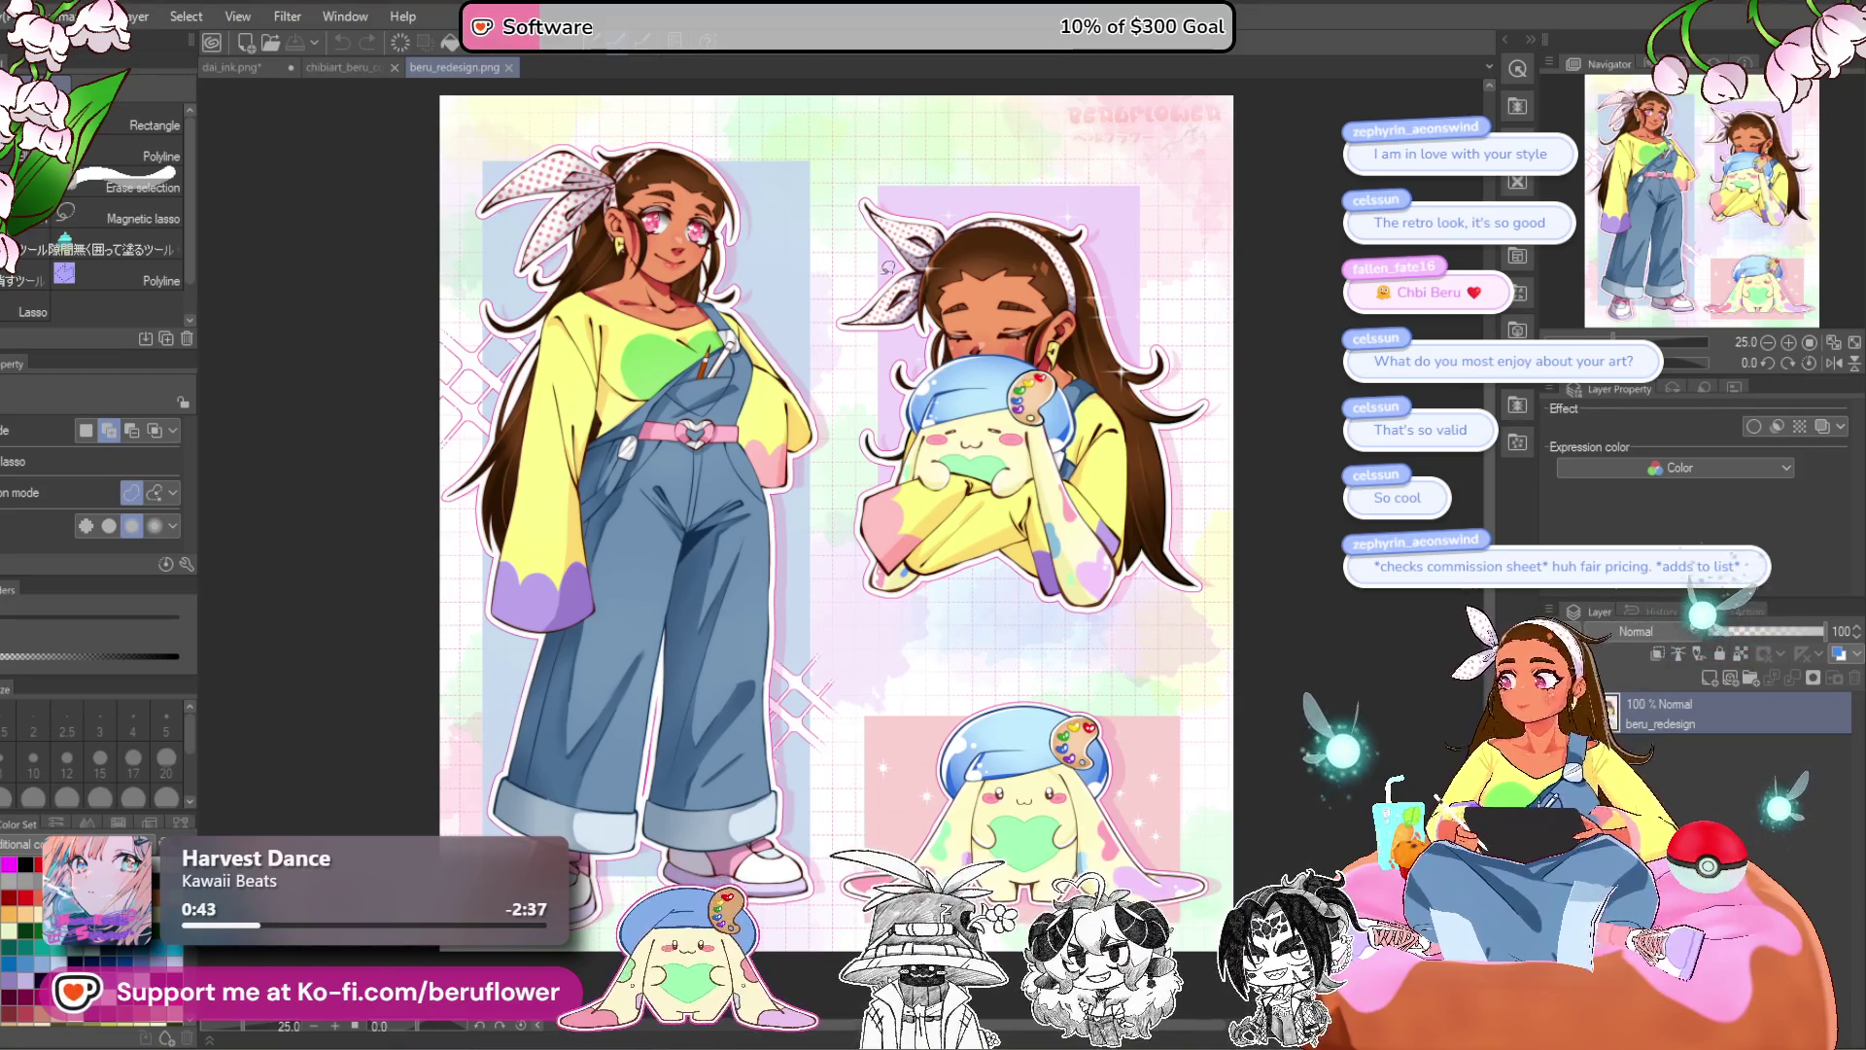
# - Zoom the view of the beru_redesign reference sheet
pyautogui.scroll(-1, 1087, 294)
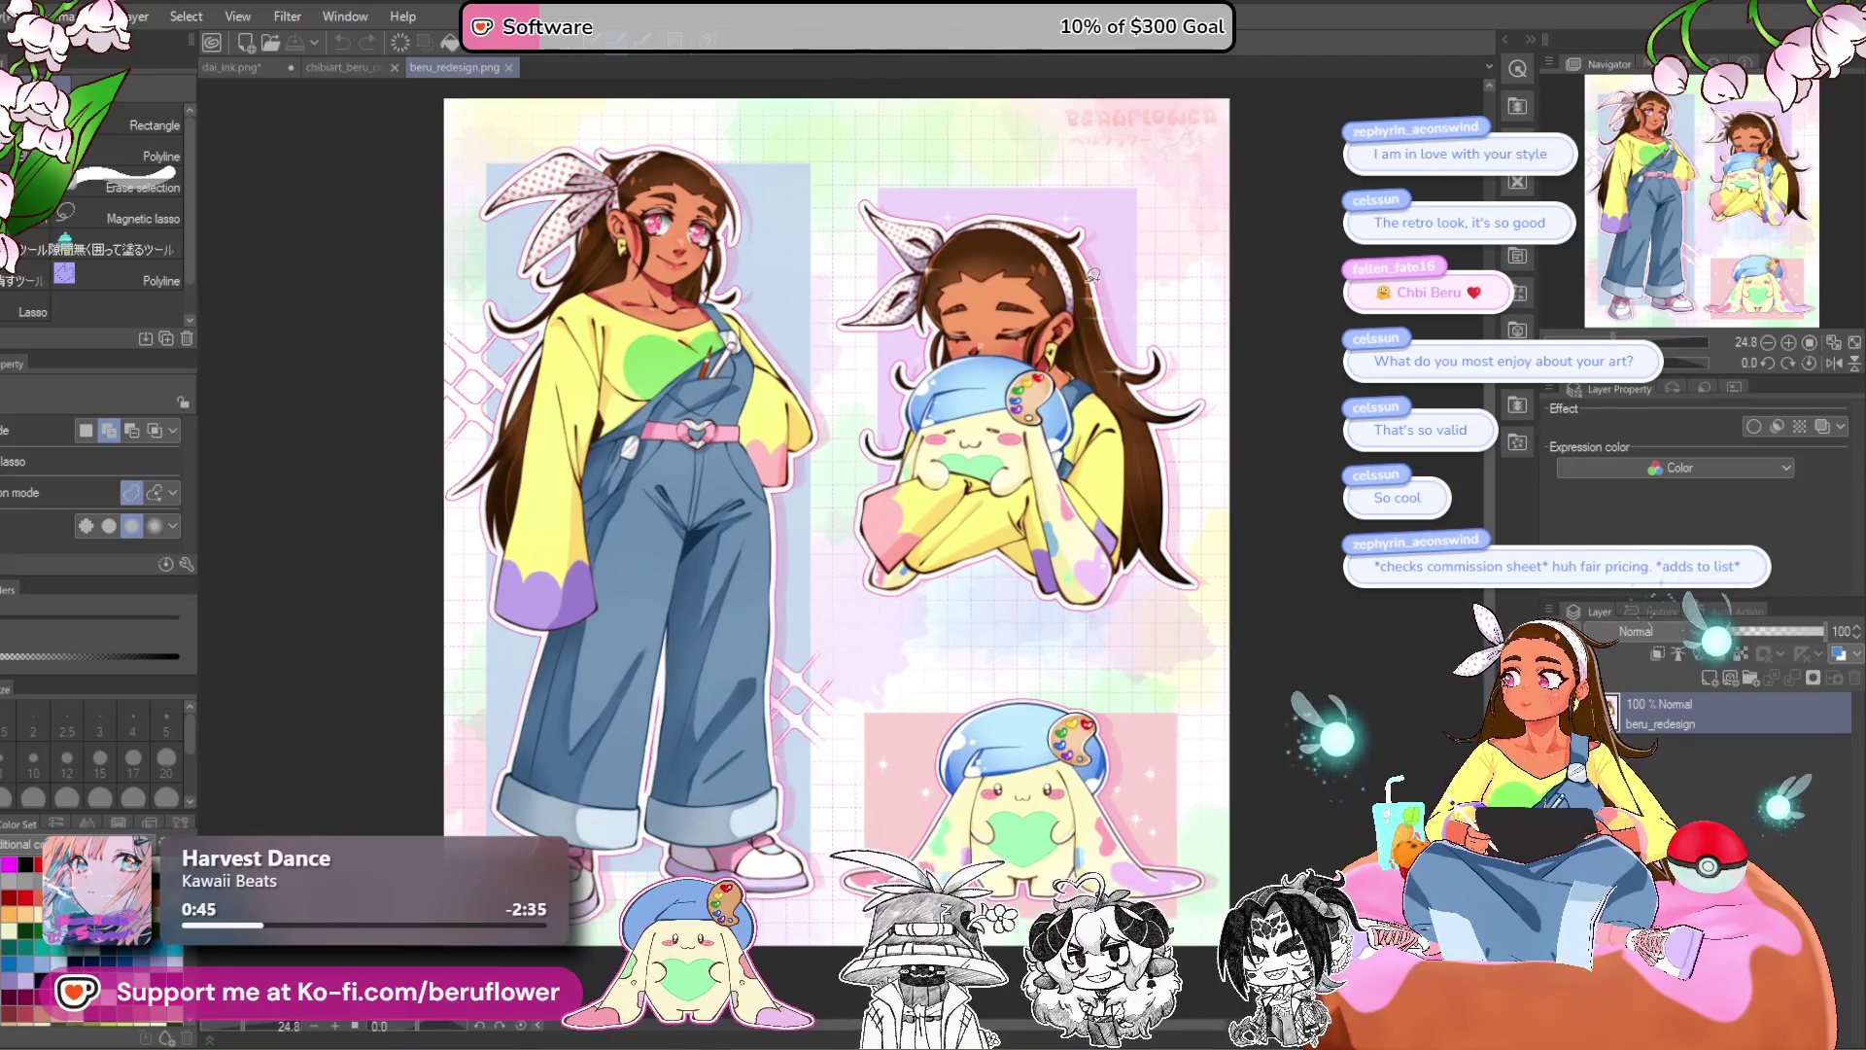
pyautogui.moveTo(1720, 184); pyautogui.dragTo(1728, 180)
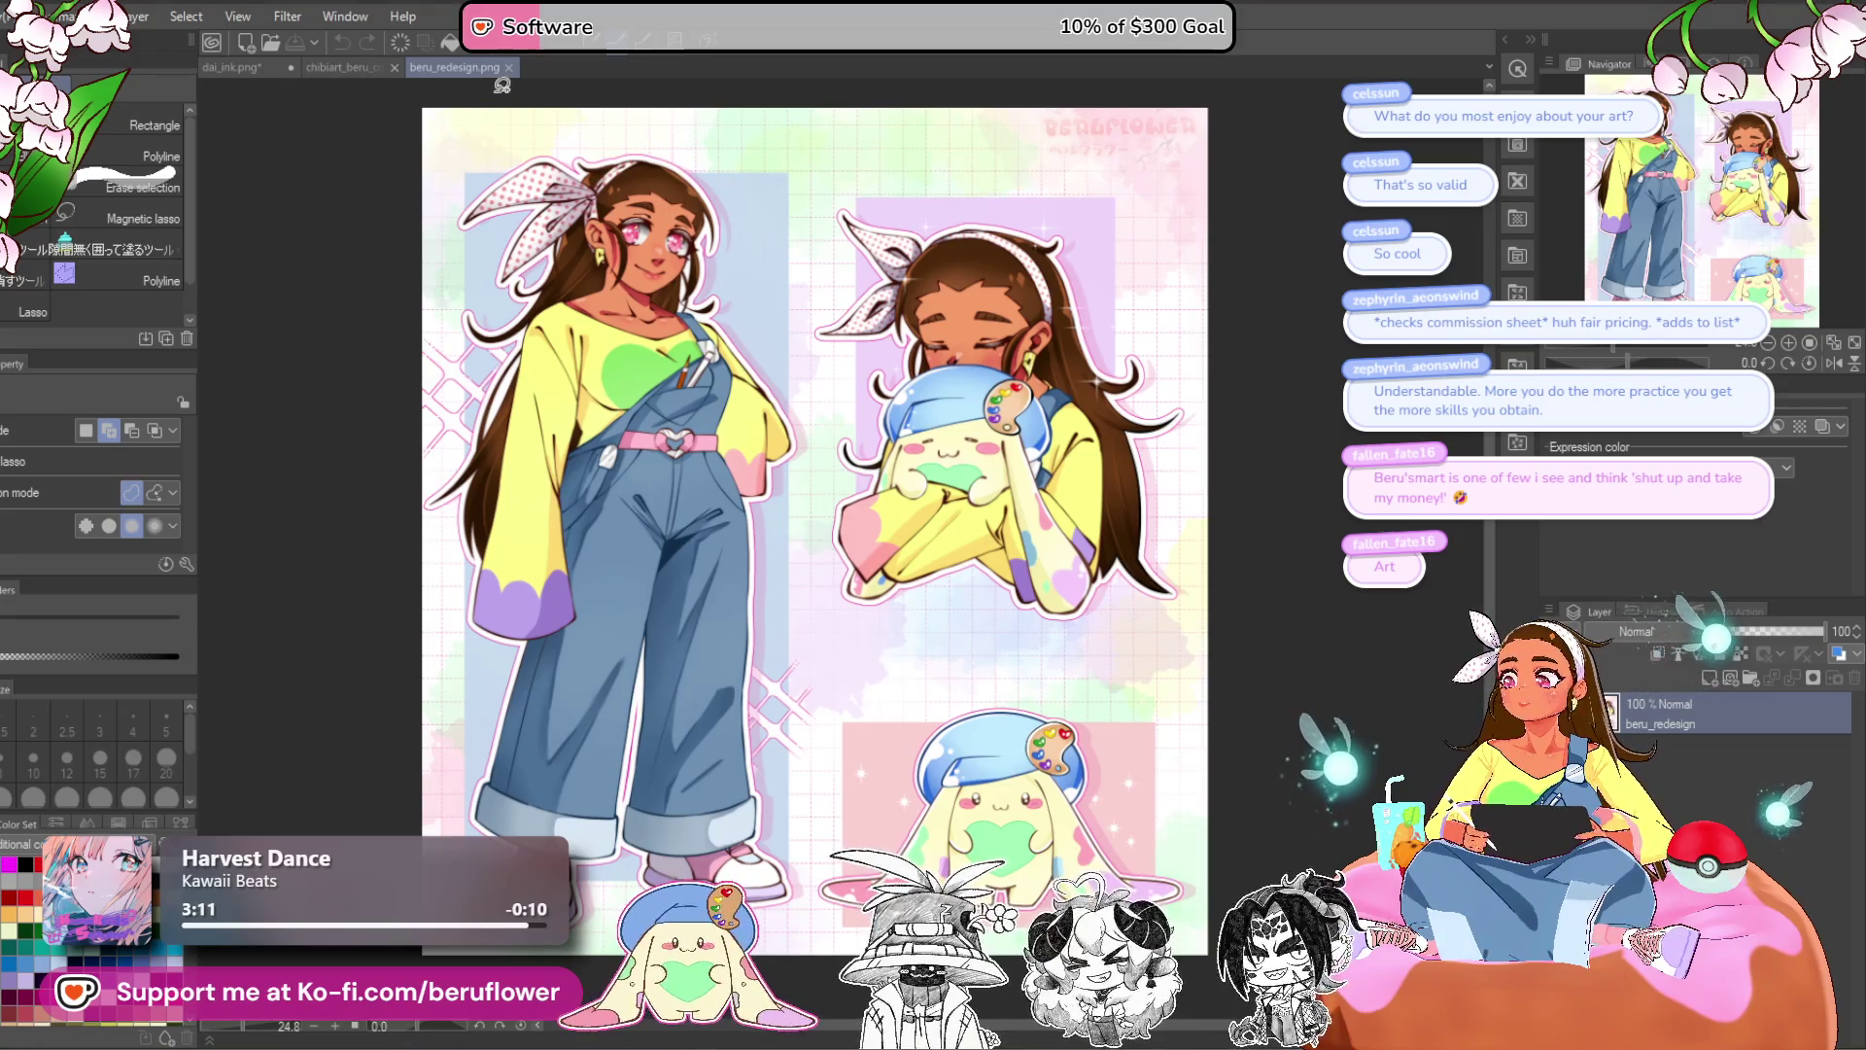
pyautogui.click(507, 67)
# - Close chibiart_beru_color and dai_ink, discarding the unsaved changes to dai_ink
pyautogui.click(428, 67)
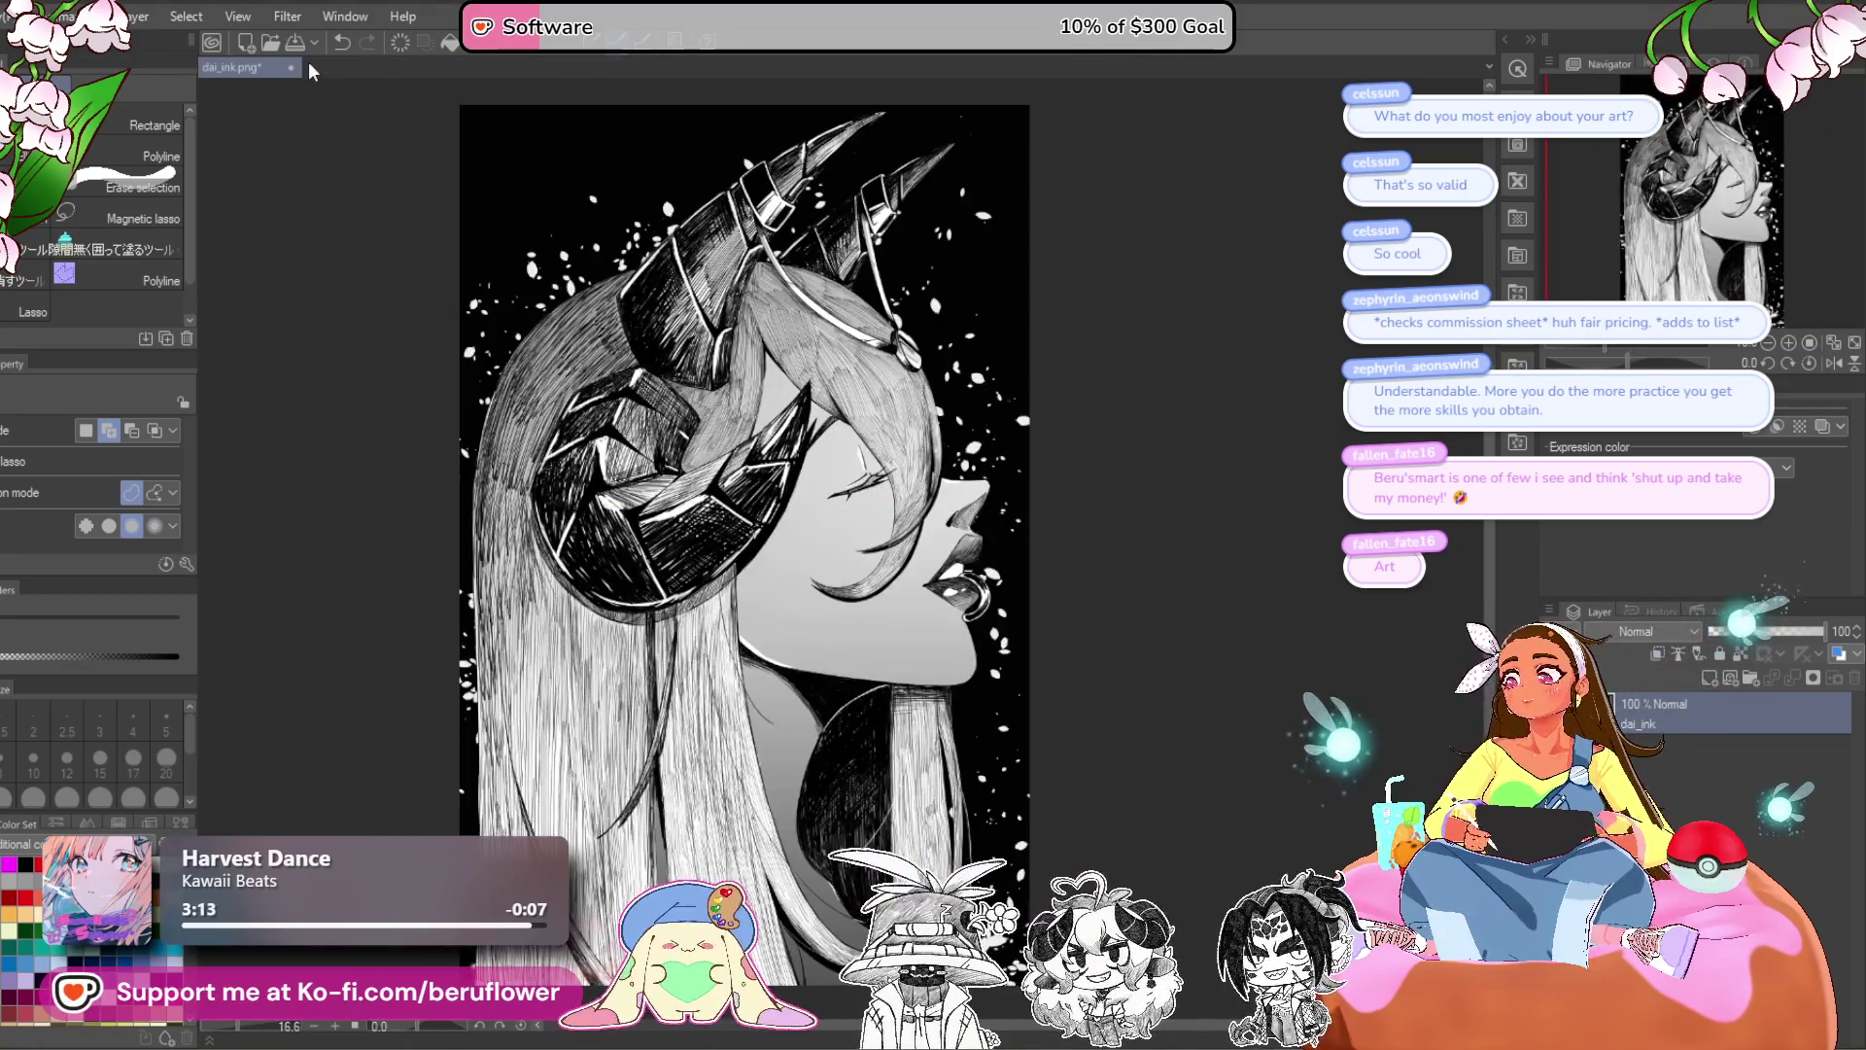
pyautogui.click(290, 68)
pyautogui.click(854, 388)
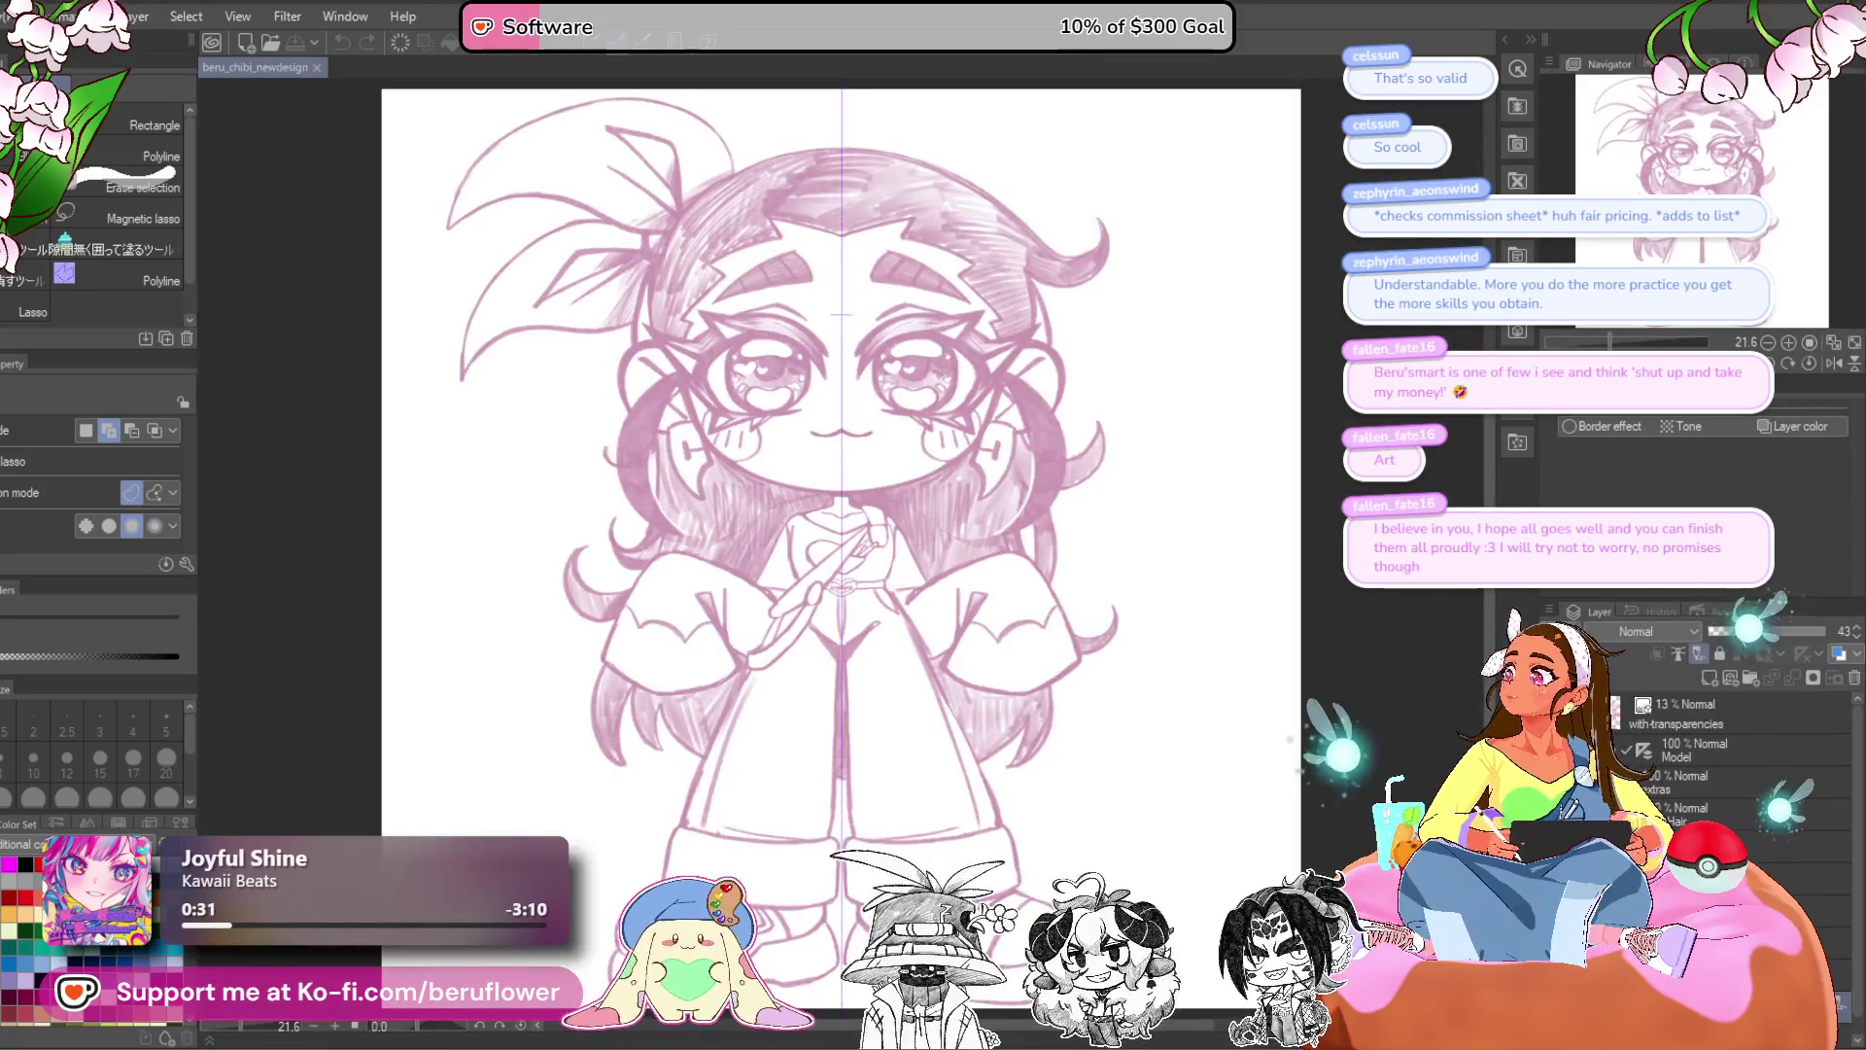
pyautogui.scroll(-2, 1067, 349)
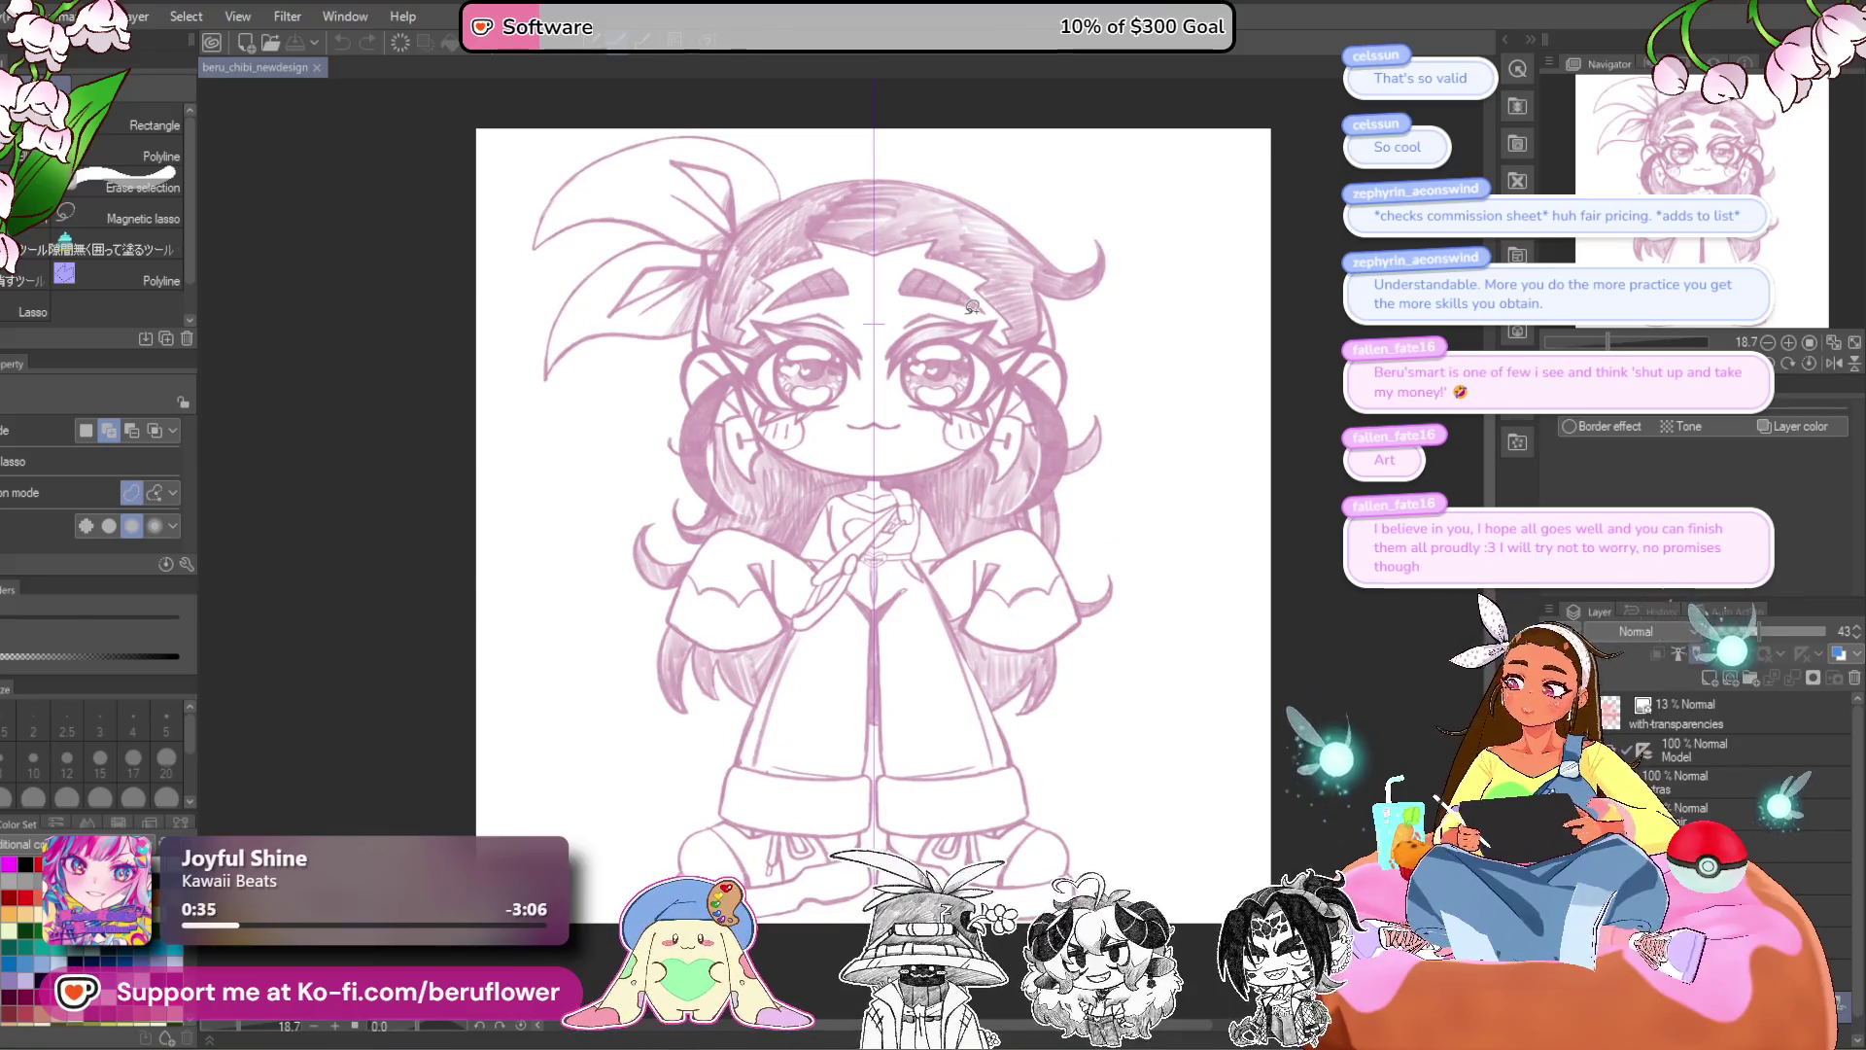
pyautogui.moveTo(1072, 766)
pyautogui.mouseDown()
pyautogui.moveTo(963, 803)
pyautogui.moveTo(995, 801)
pyautogui.mouseUp()
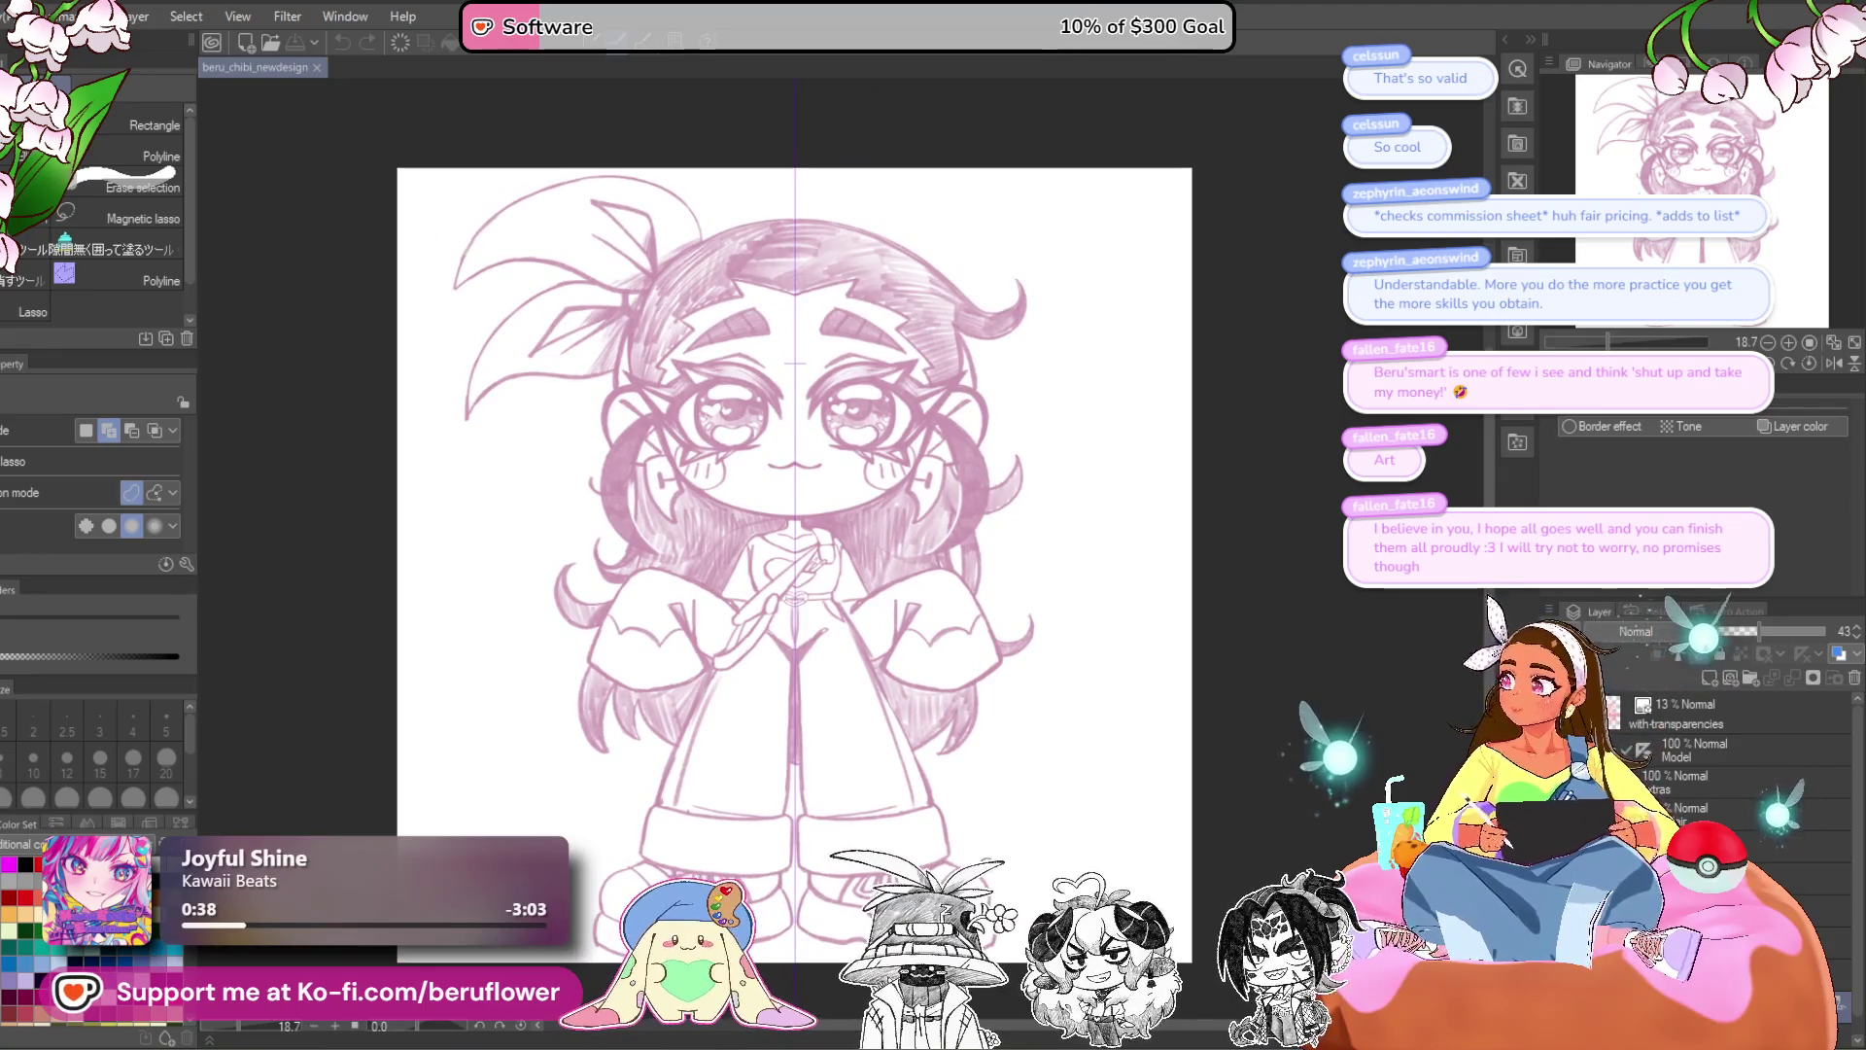
pyautogui.moveTo(933, 785); pyautogui.dragTo(957, 775)
pyautogui.moveTo(904, 706)
pyautogui.mouseDown()
pyautogui.moveTo(886, 756)
pyautogui.moveTo(869, 731)
pyautogui.mouseUp()
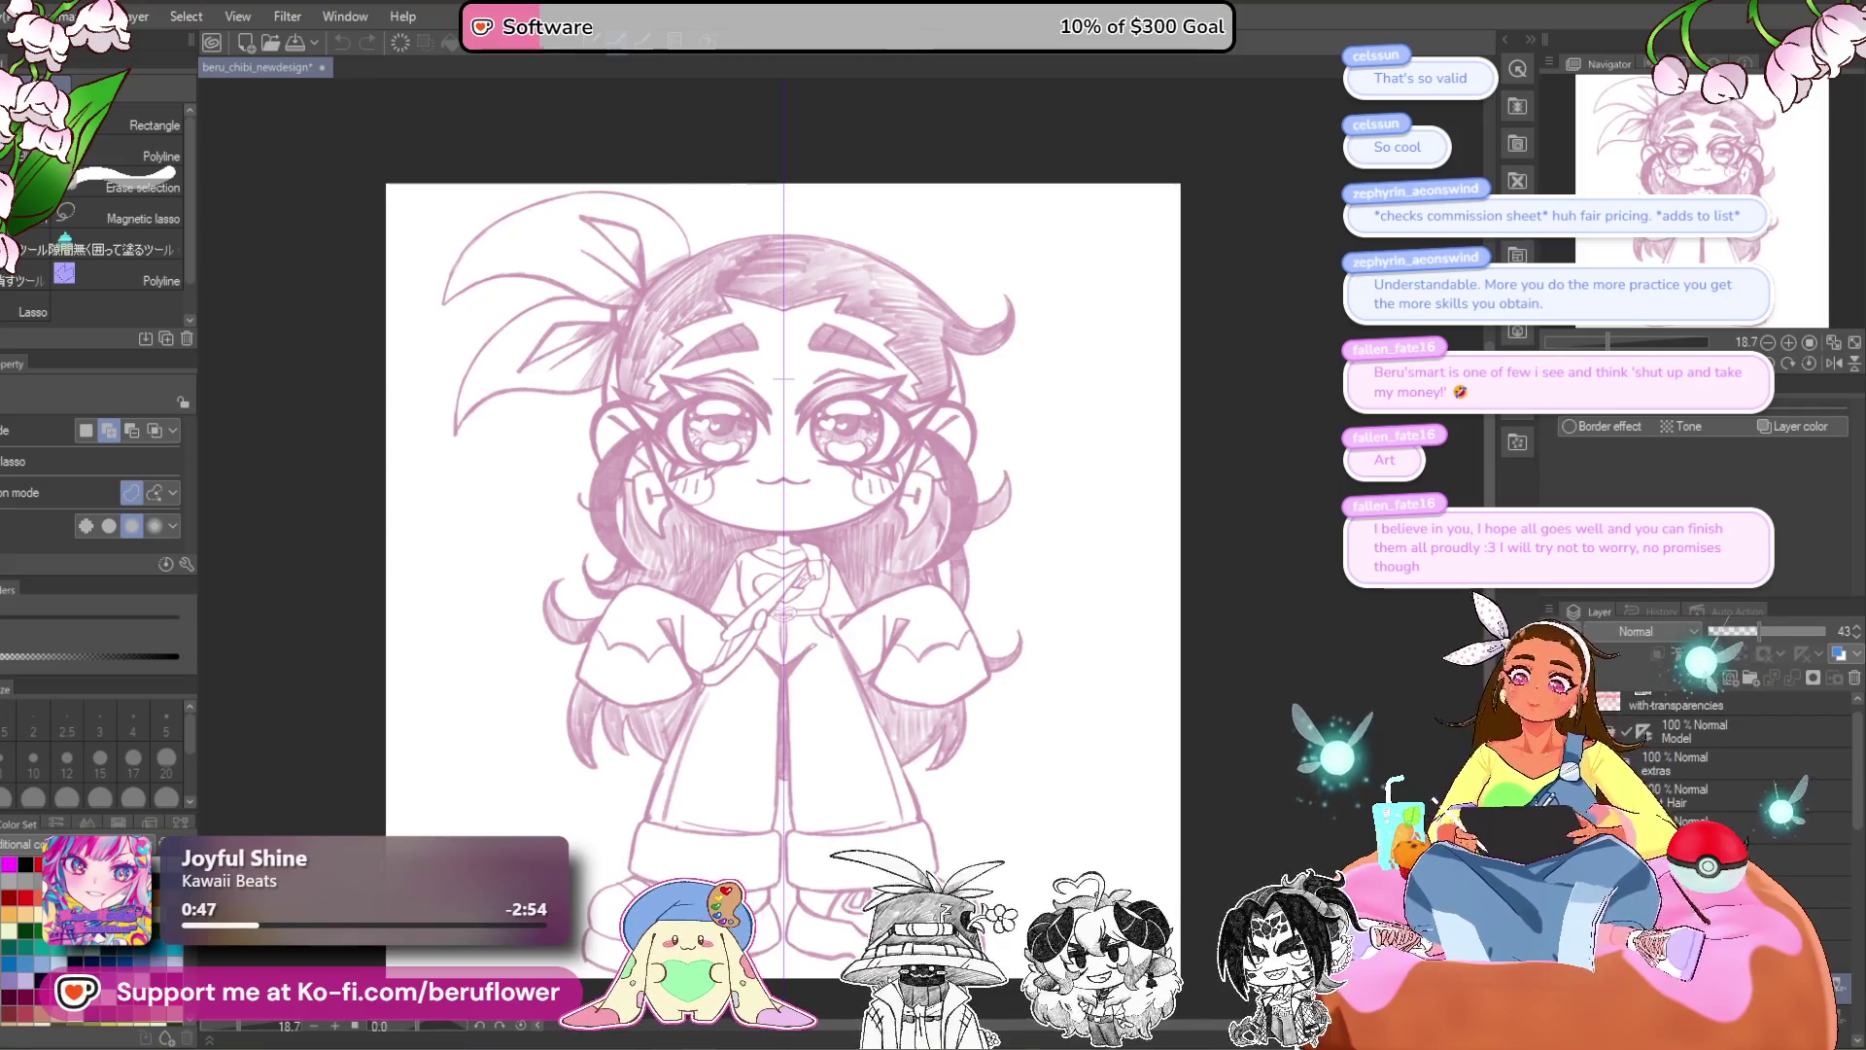
pyautogui.scroll(-3, 1729, 758)
pyautogui.scroll(-2, 1729, 758)
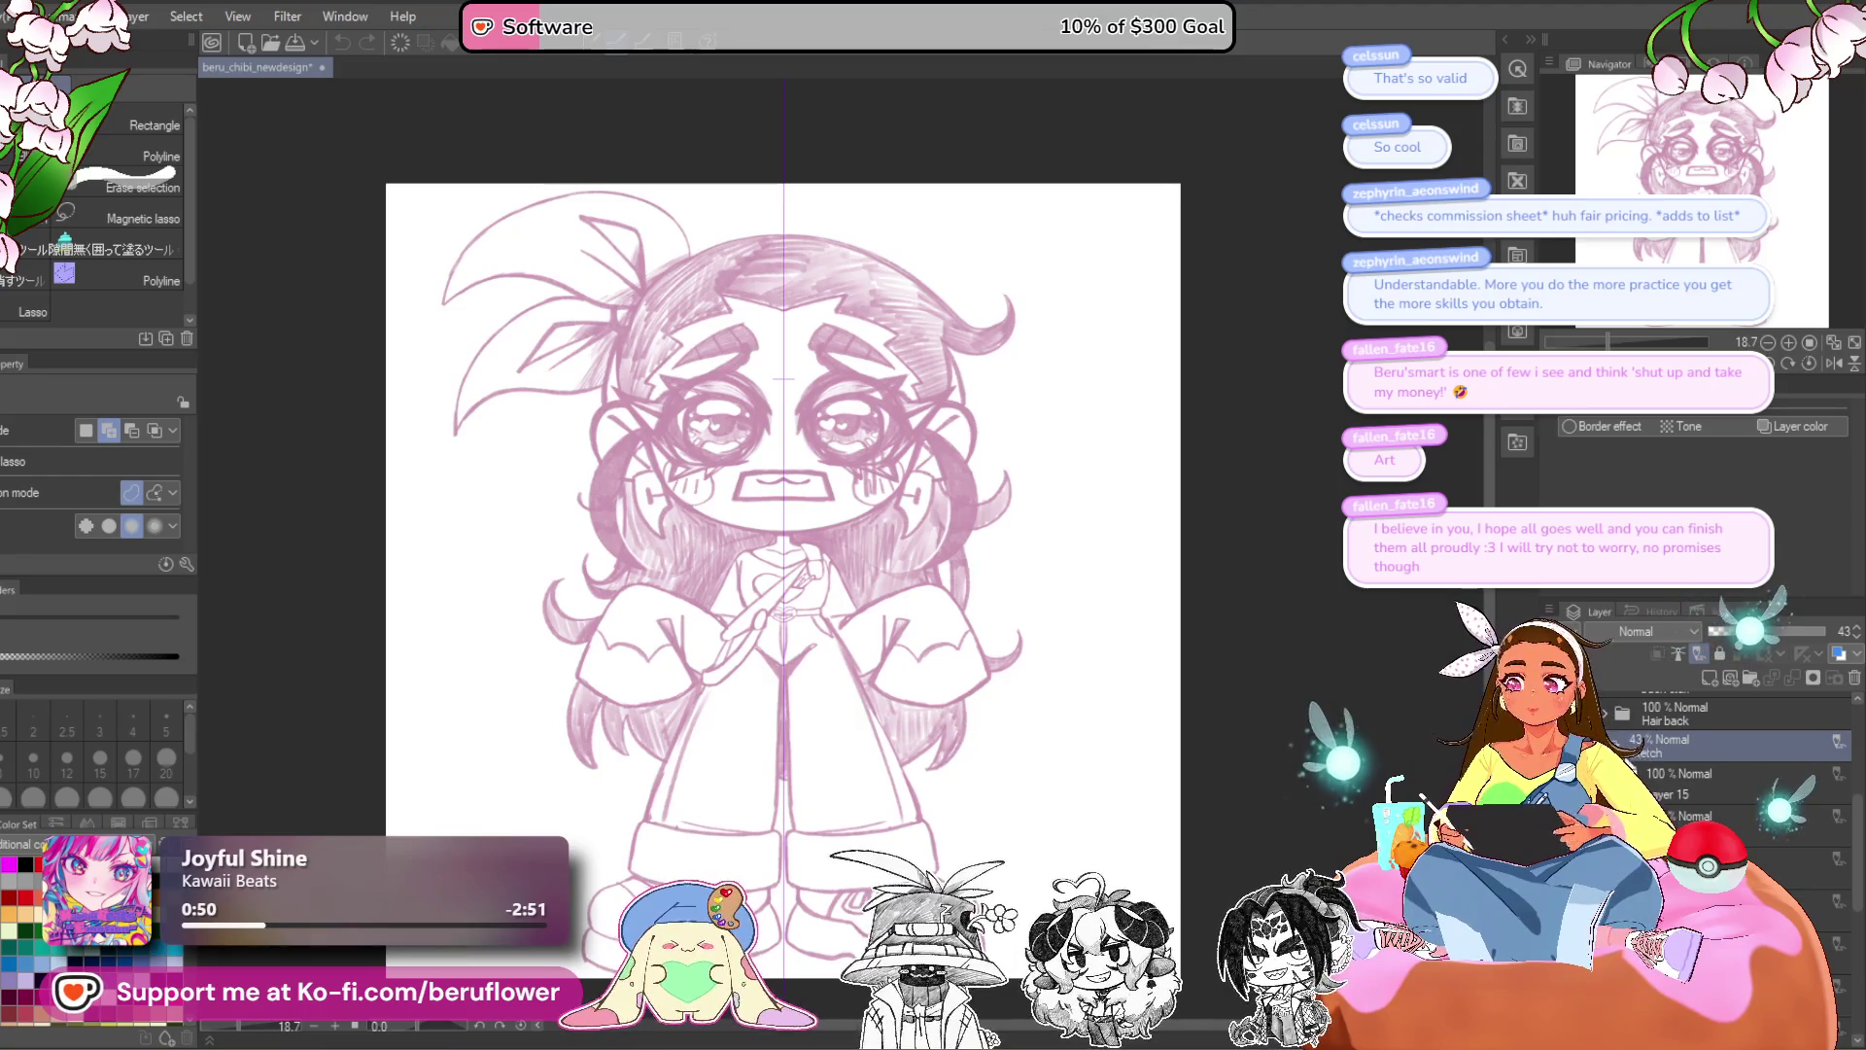
pyautogui.click(1649, 773)
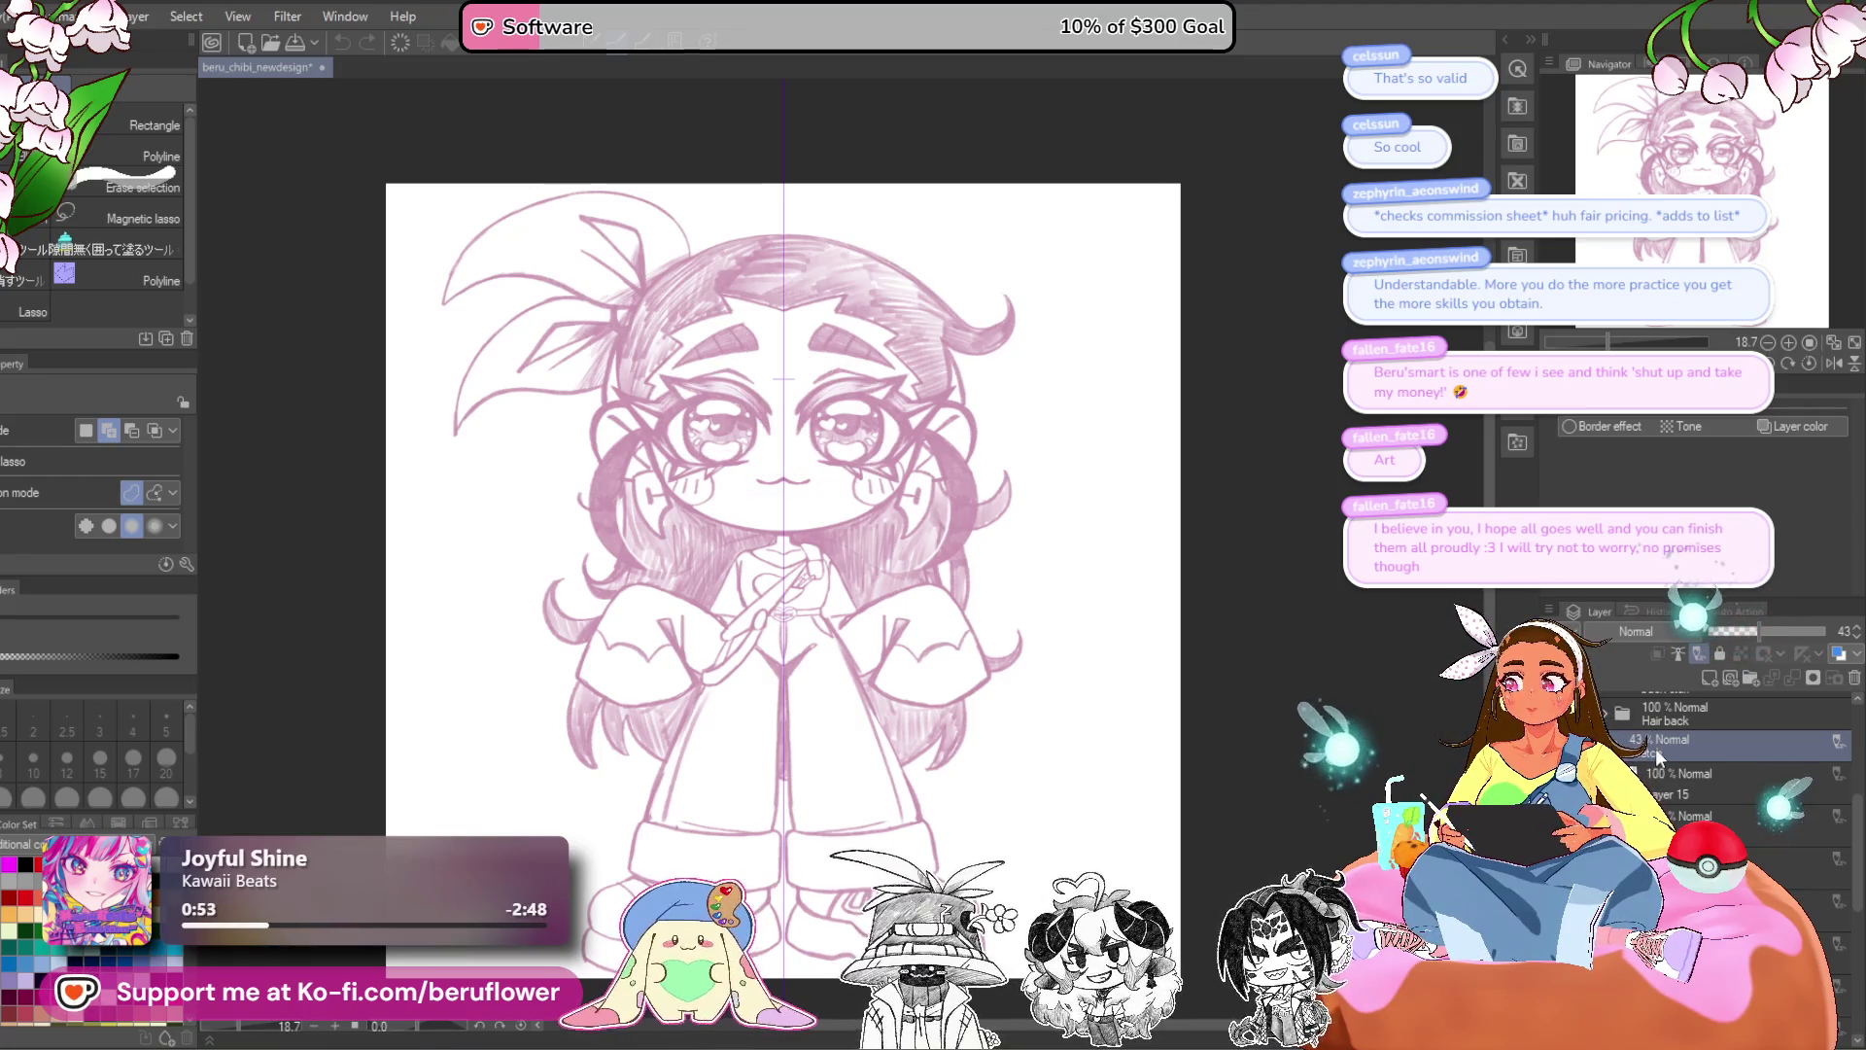
pyautogui.scroll(-5, 1649, 773)
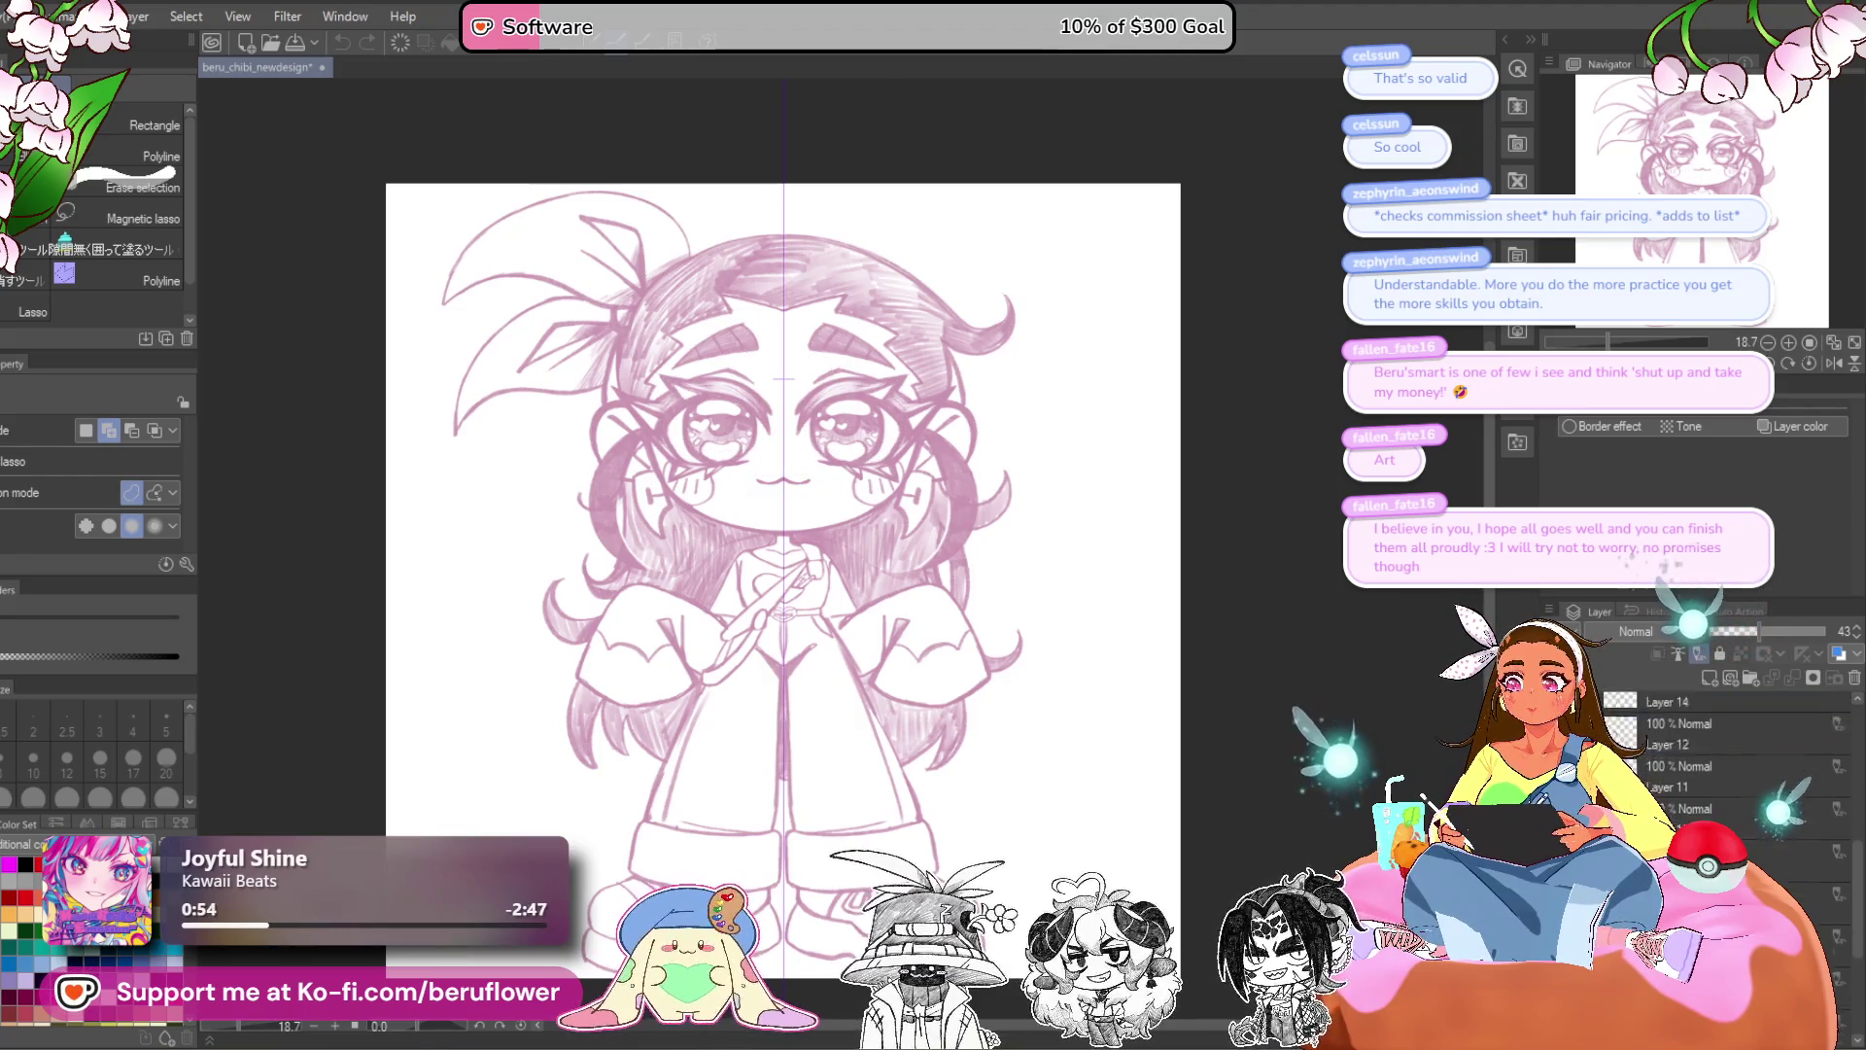
pyautogui.click(1743, 632)
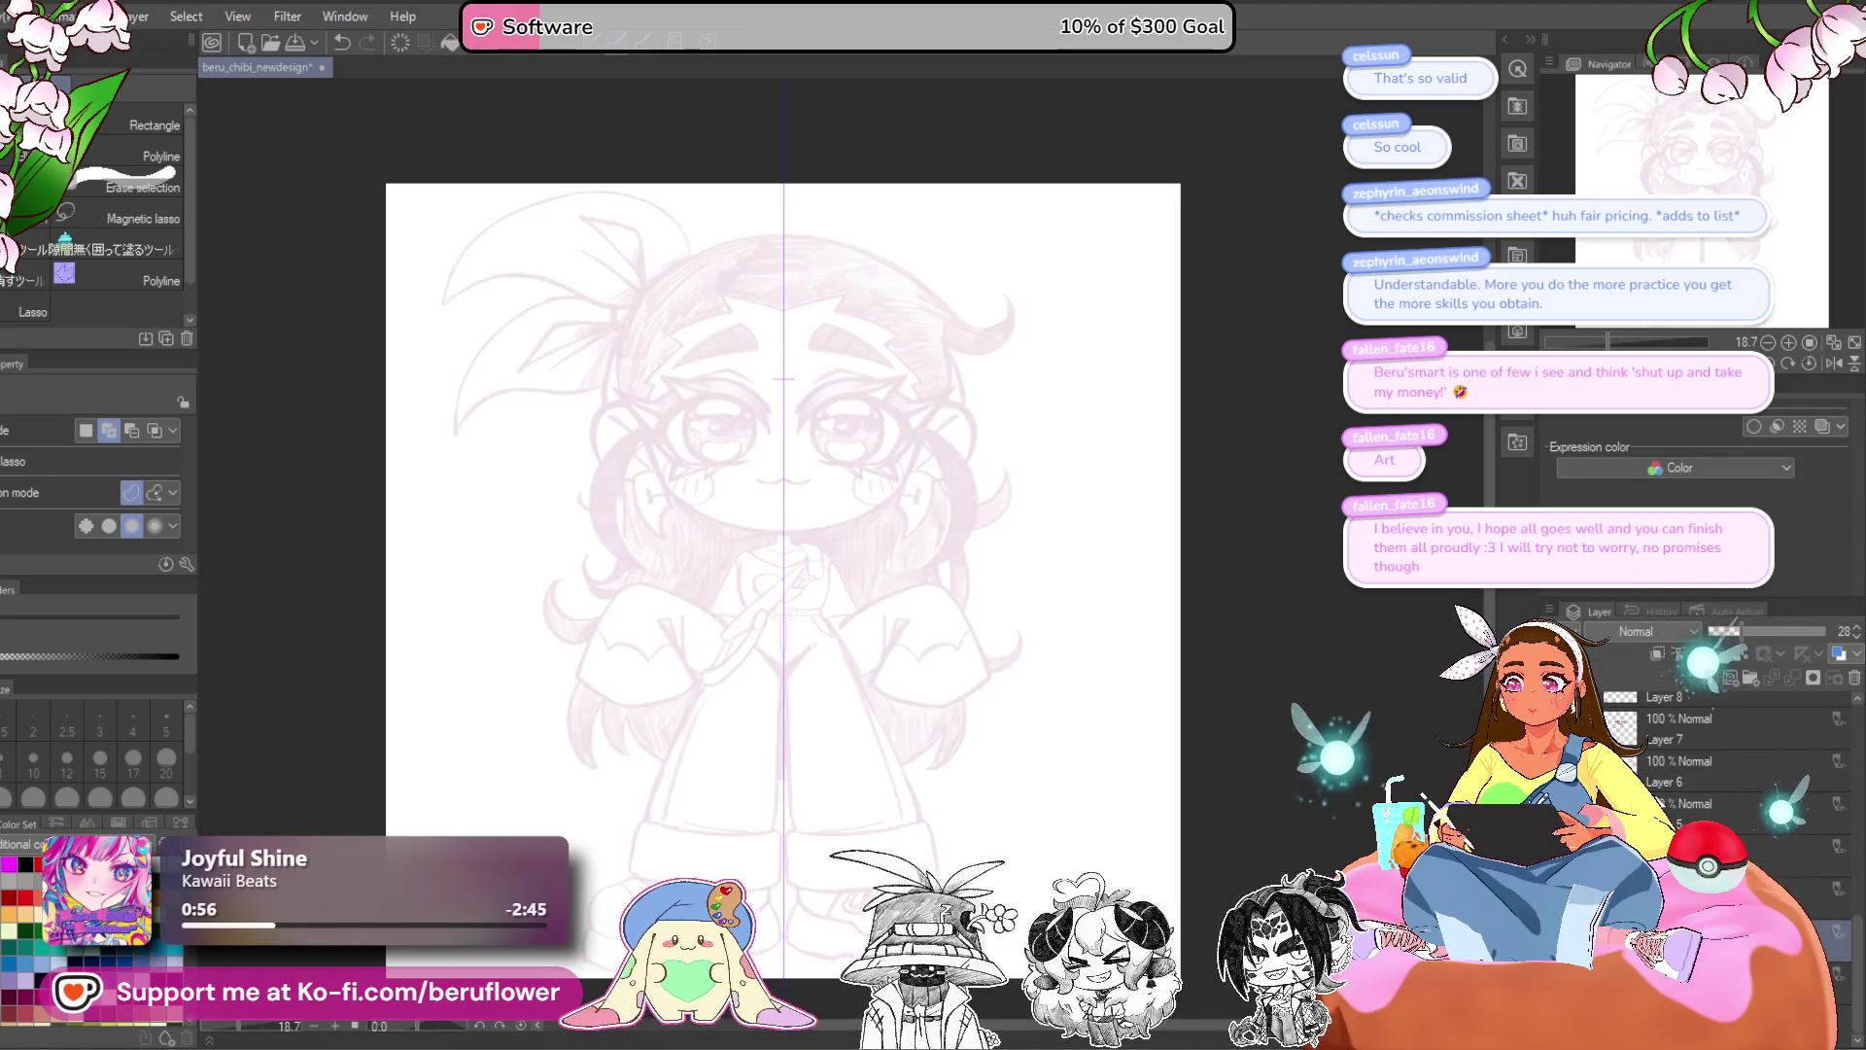
# - Raise the layer opacity to 100 and switch to the half-lidded eyes expression
pyautogui.scroll(-5, 1691, 738)
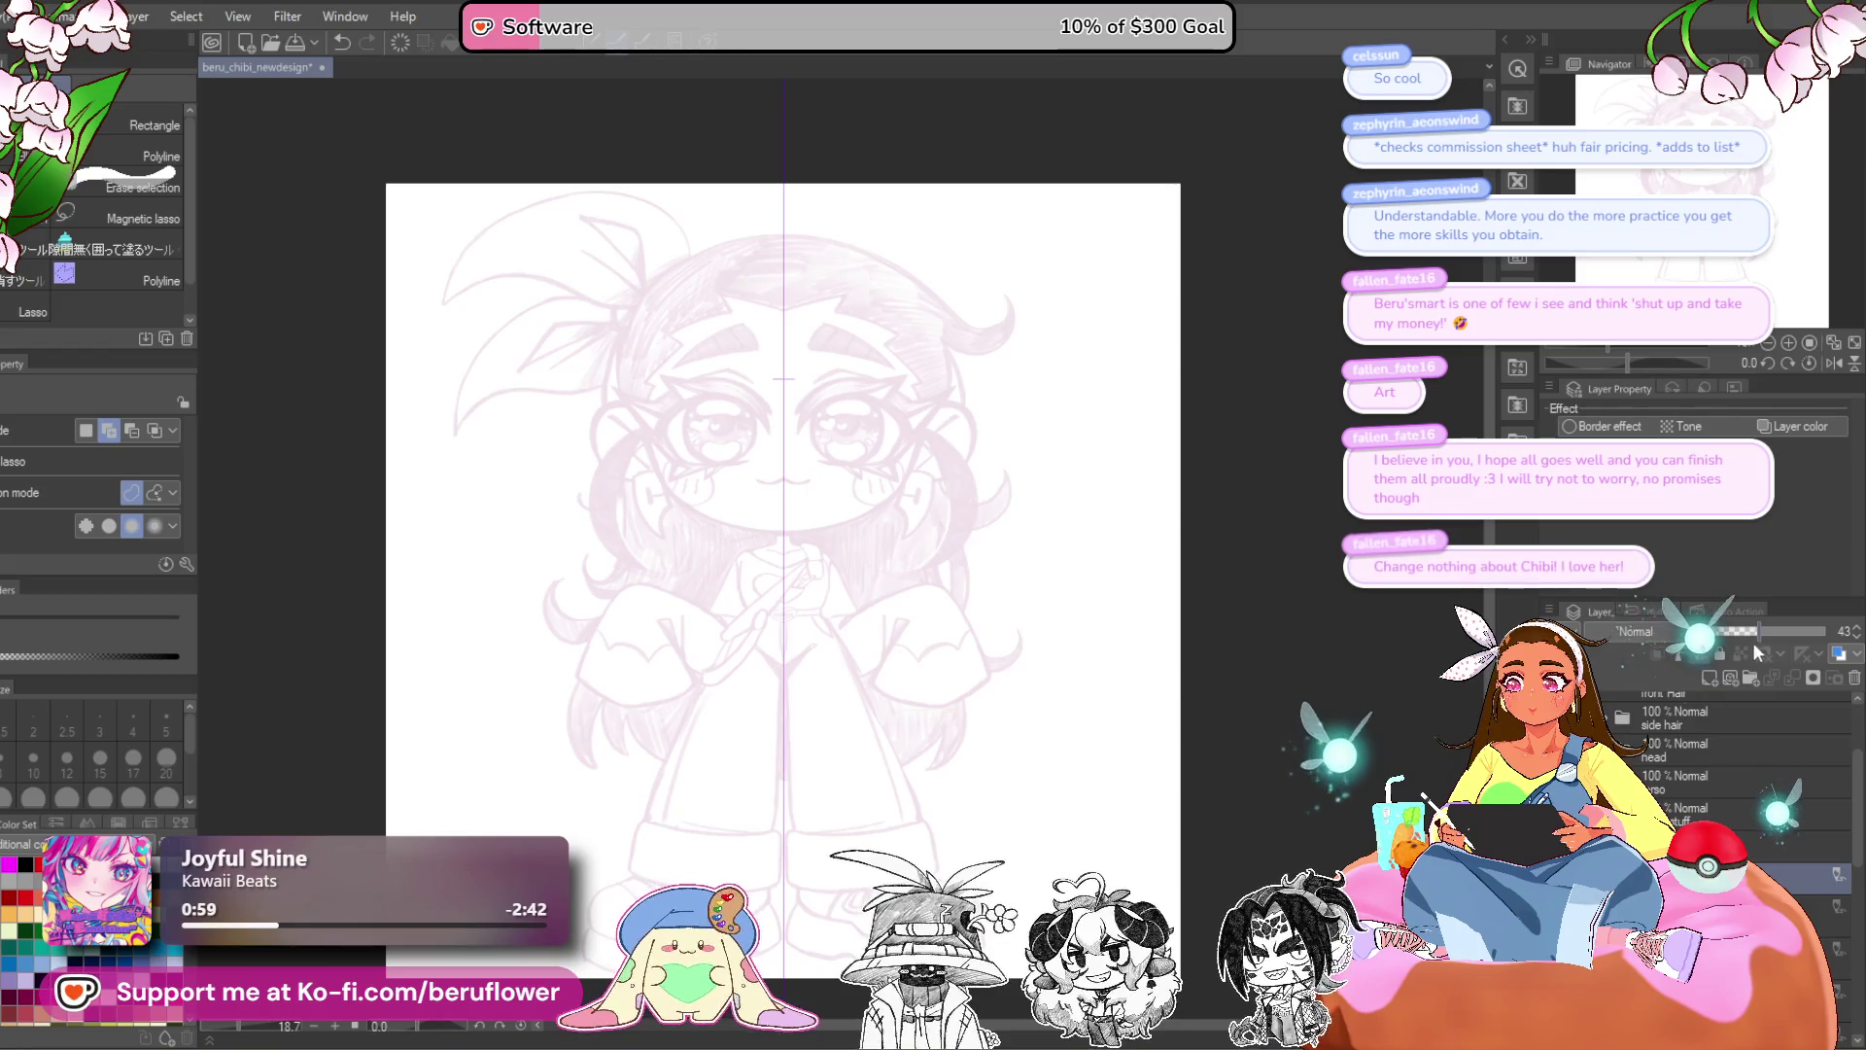
pyautogui.moveTo(1742, 632); pyautogui.dragTo(1824, 631)
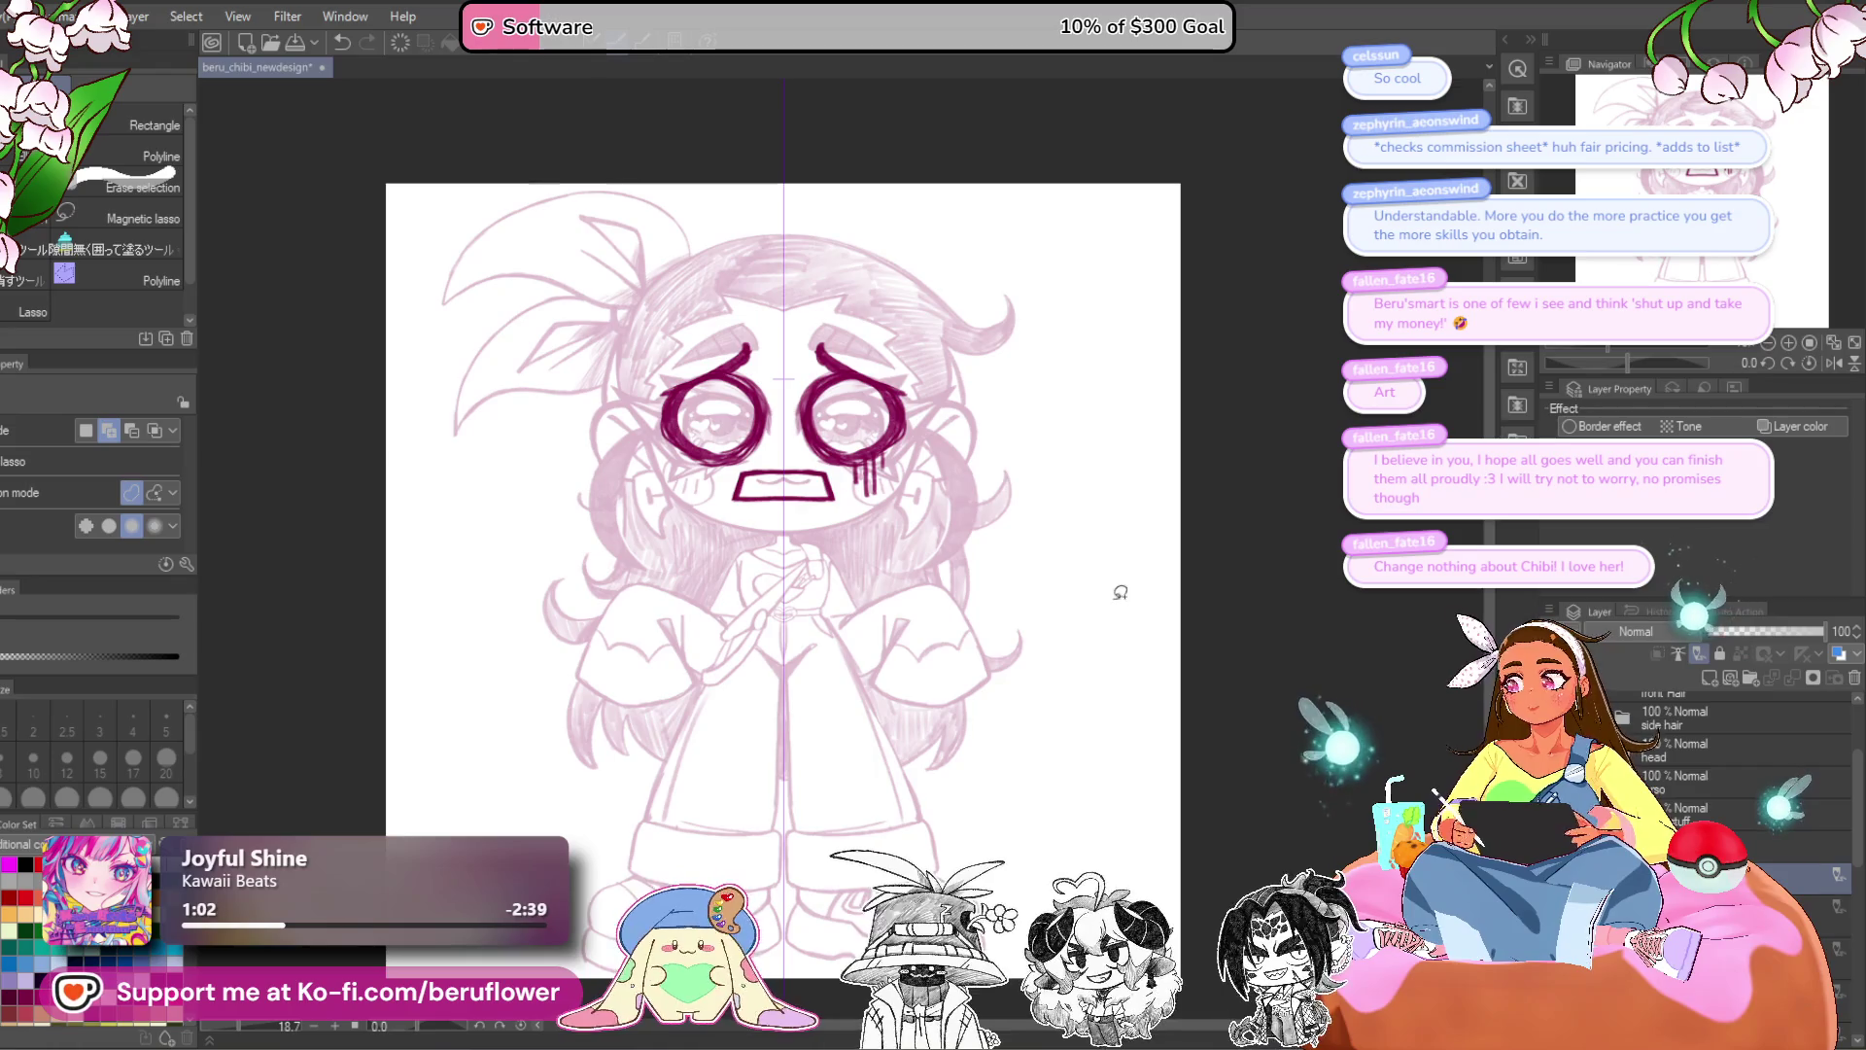
pyautogui.scroll(1, 989, 556)
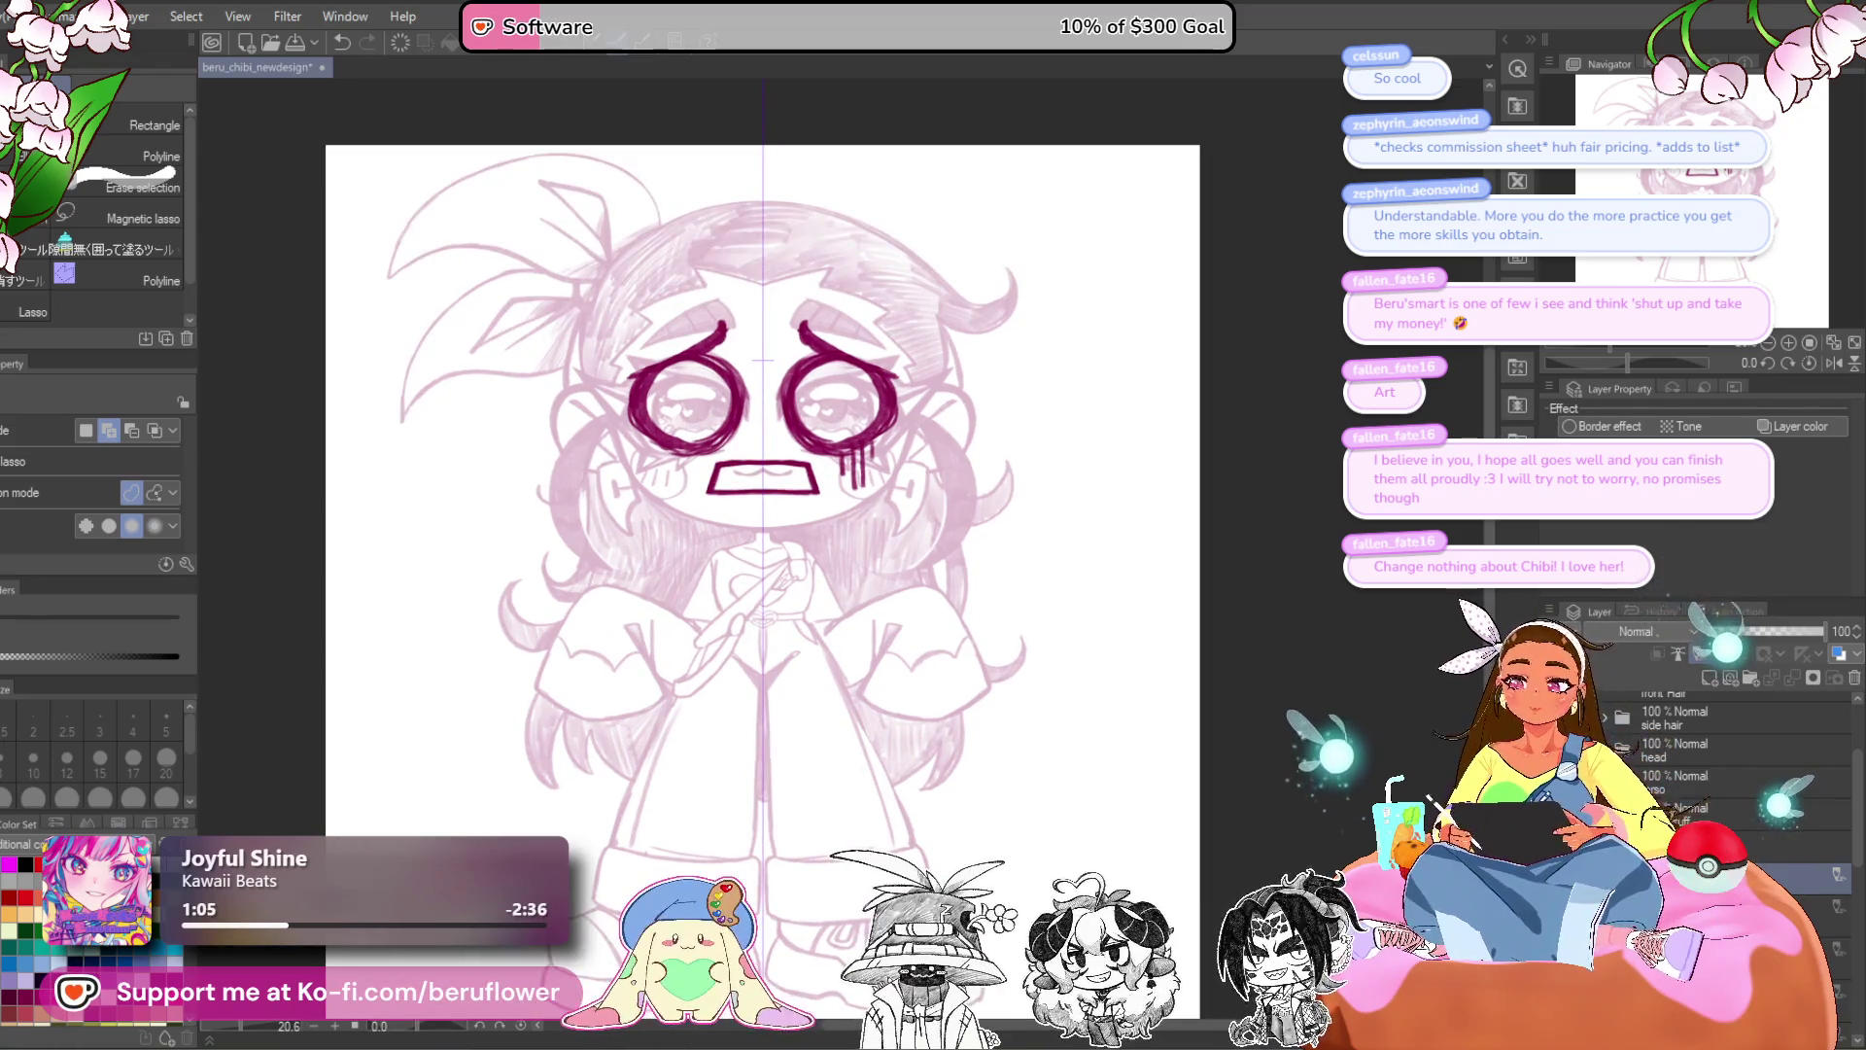
pyautogui.scroll(-2, 1730, 758)
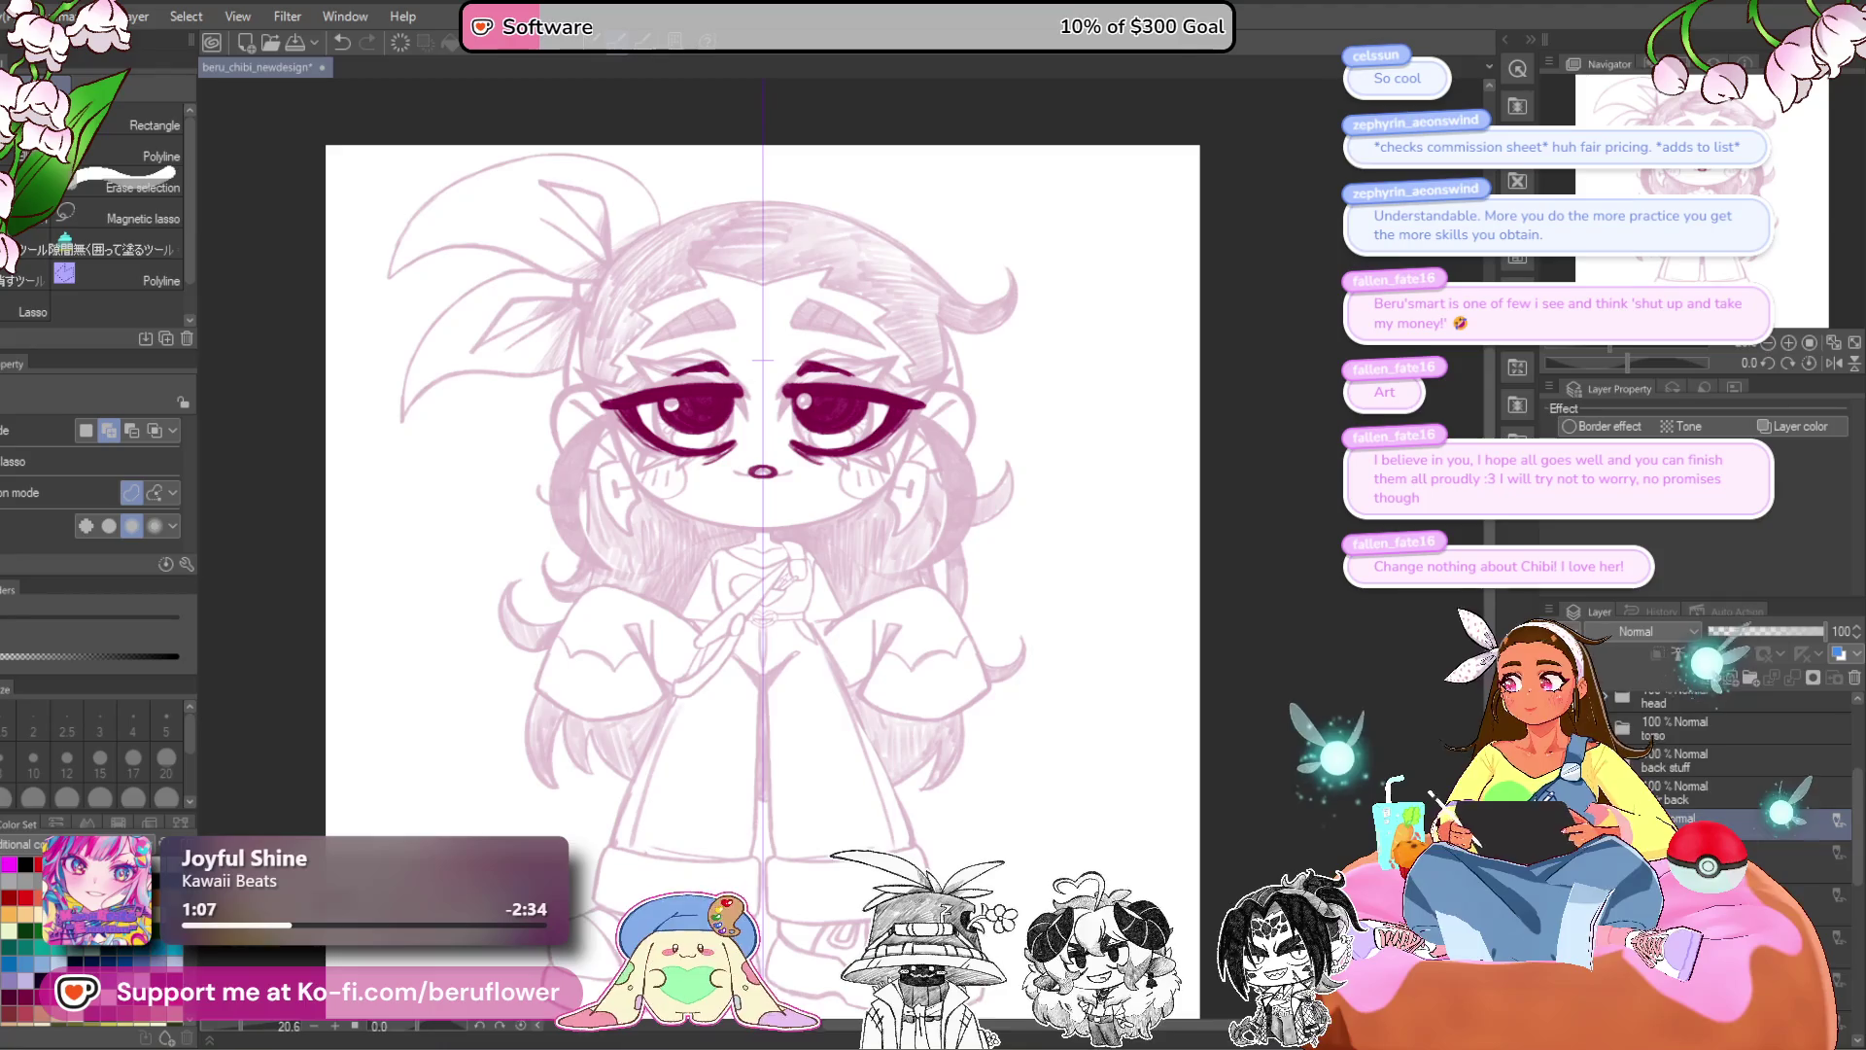
pyautogui.scroll(2, 1730, 758)
pyautogui.click(1739, 744)
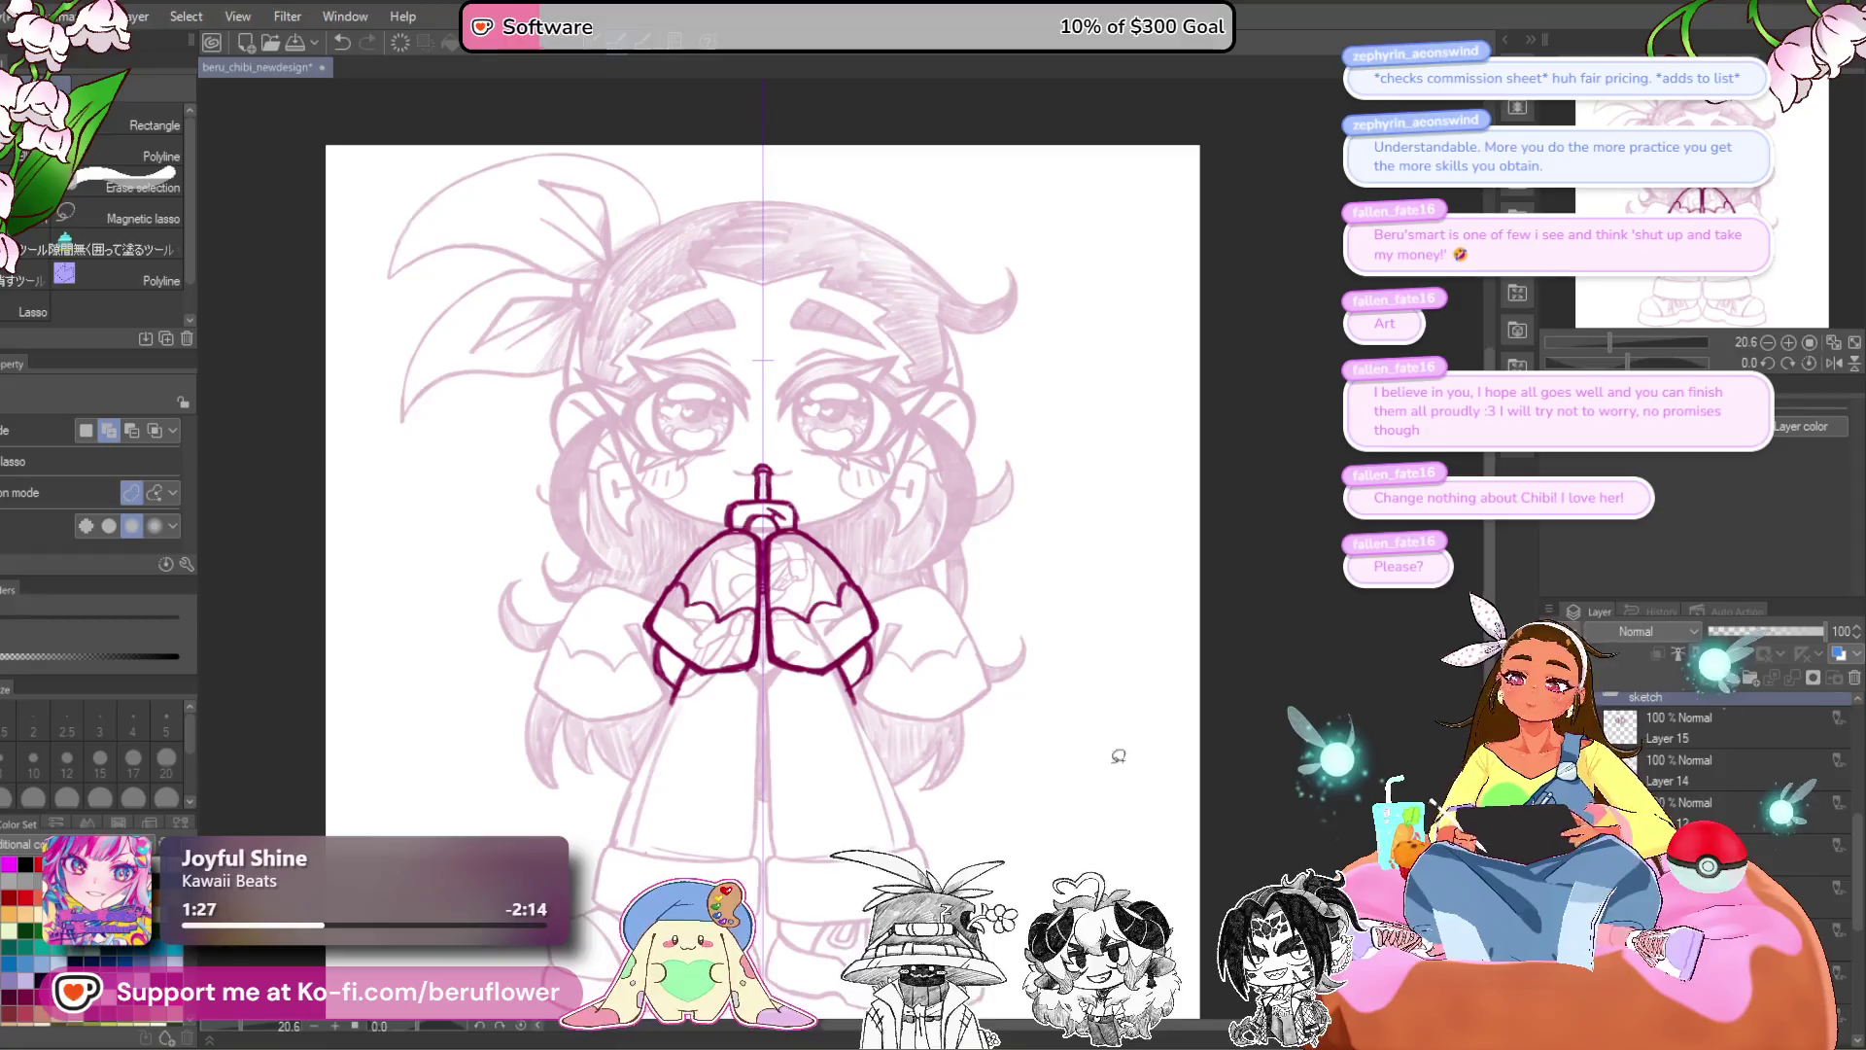
pyautogui.hotkey('ctrl', 'z')
pyautogui.hotkey('ctrl', 'z')
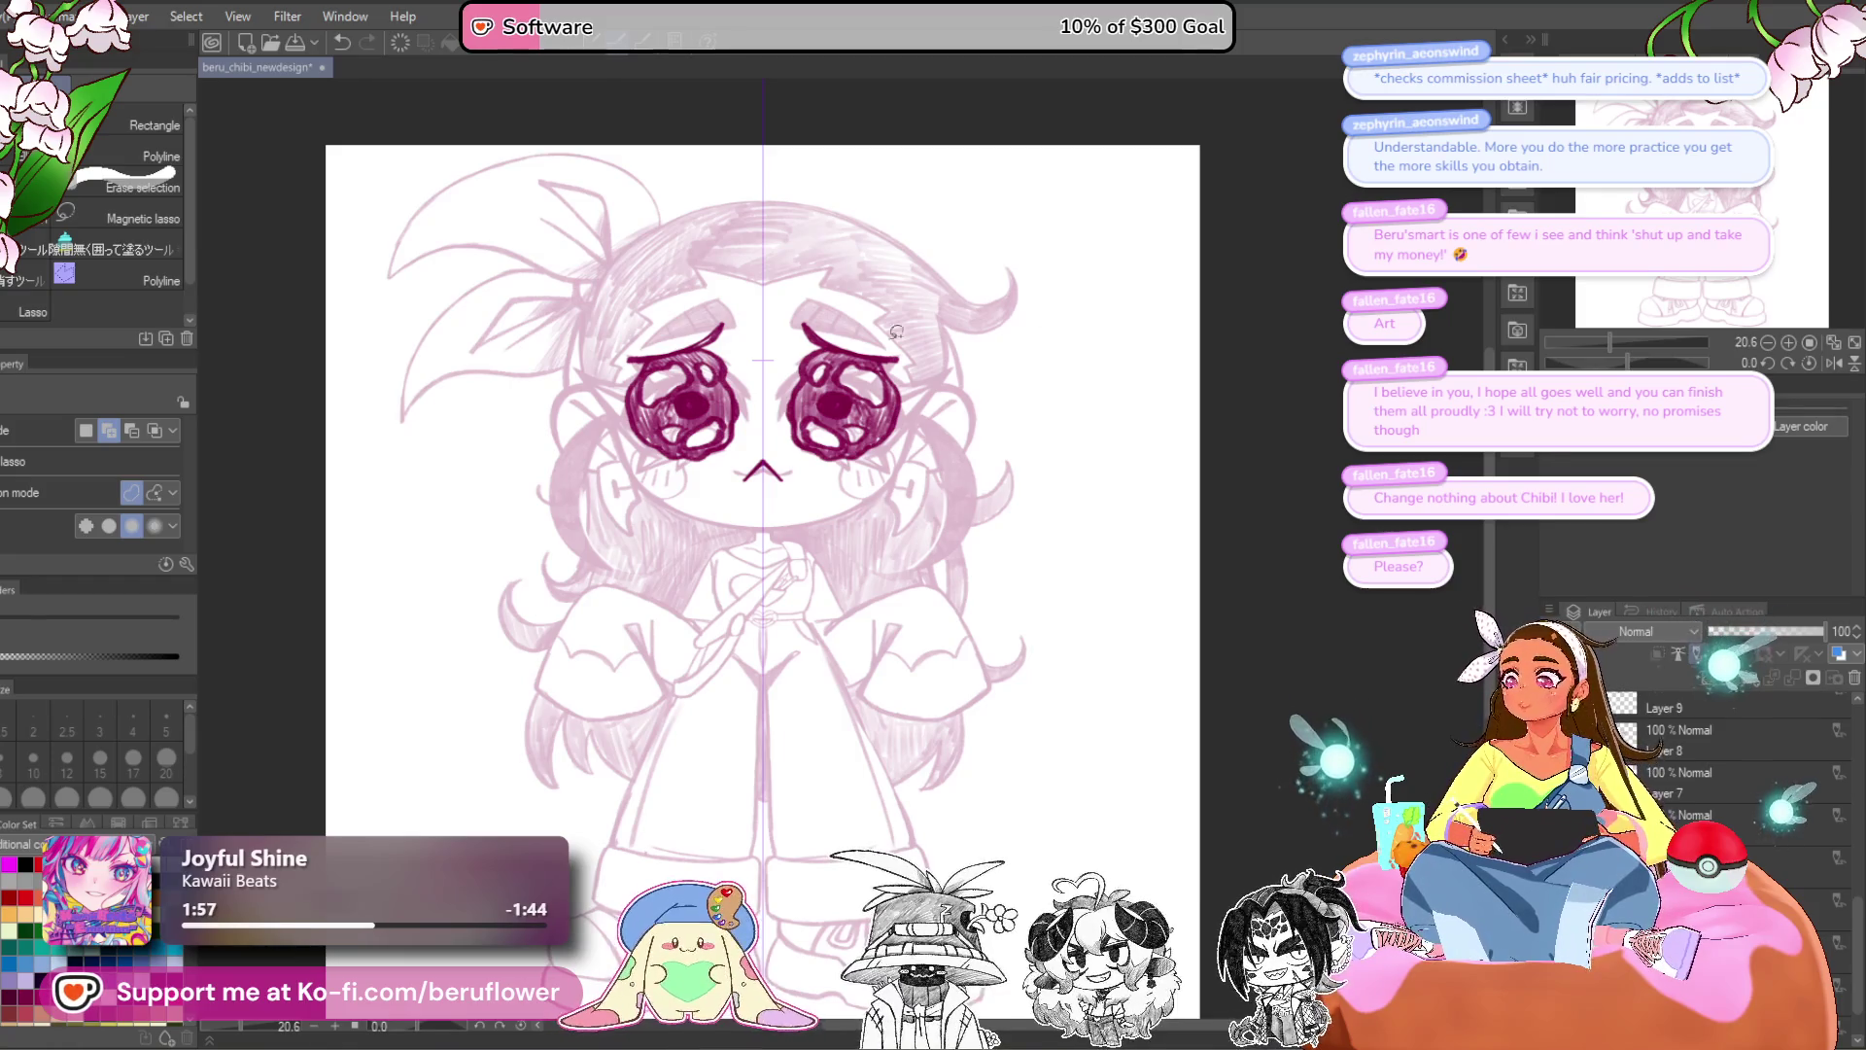
# - Delete the worried-eyes drawing layer, then undo the deletion
pyautogui.scroll(2, 793, 486)
pyautogui.scroll(-1, 793, 487)
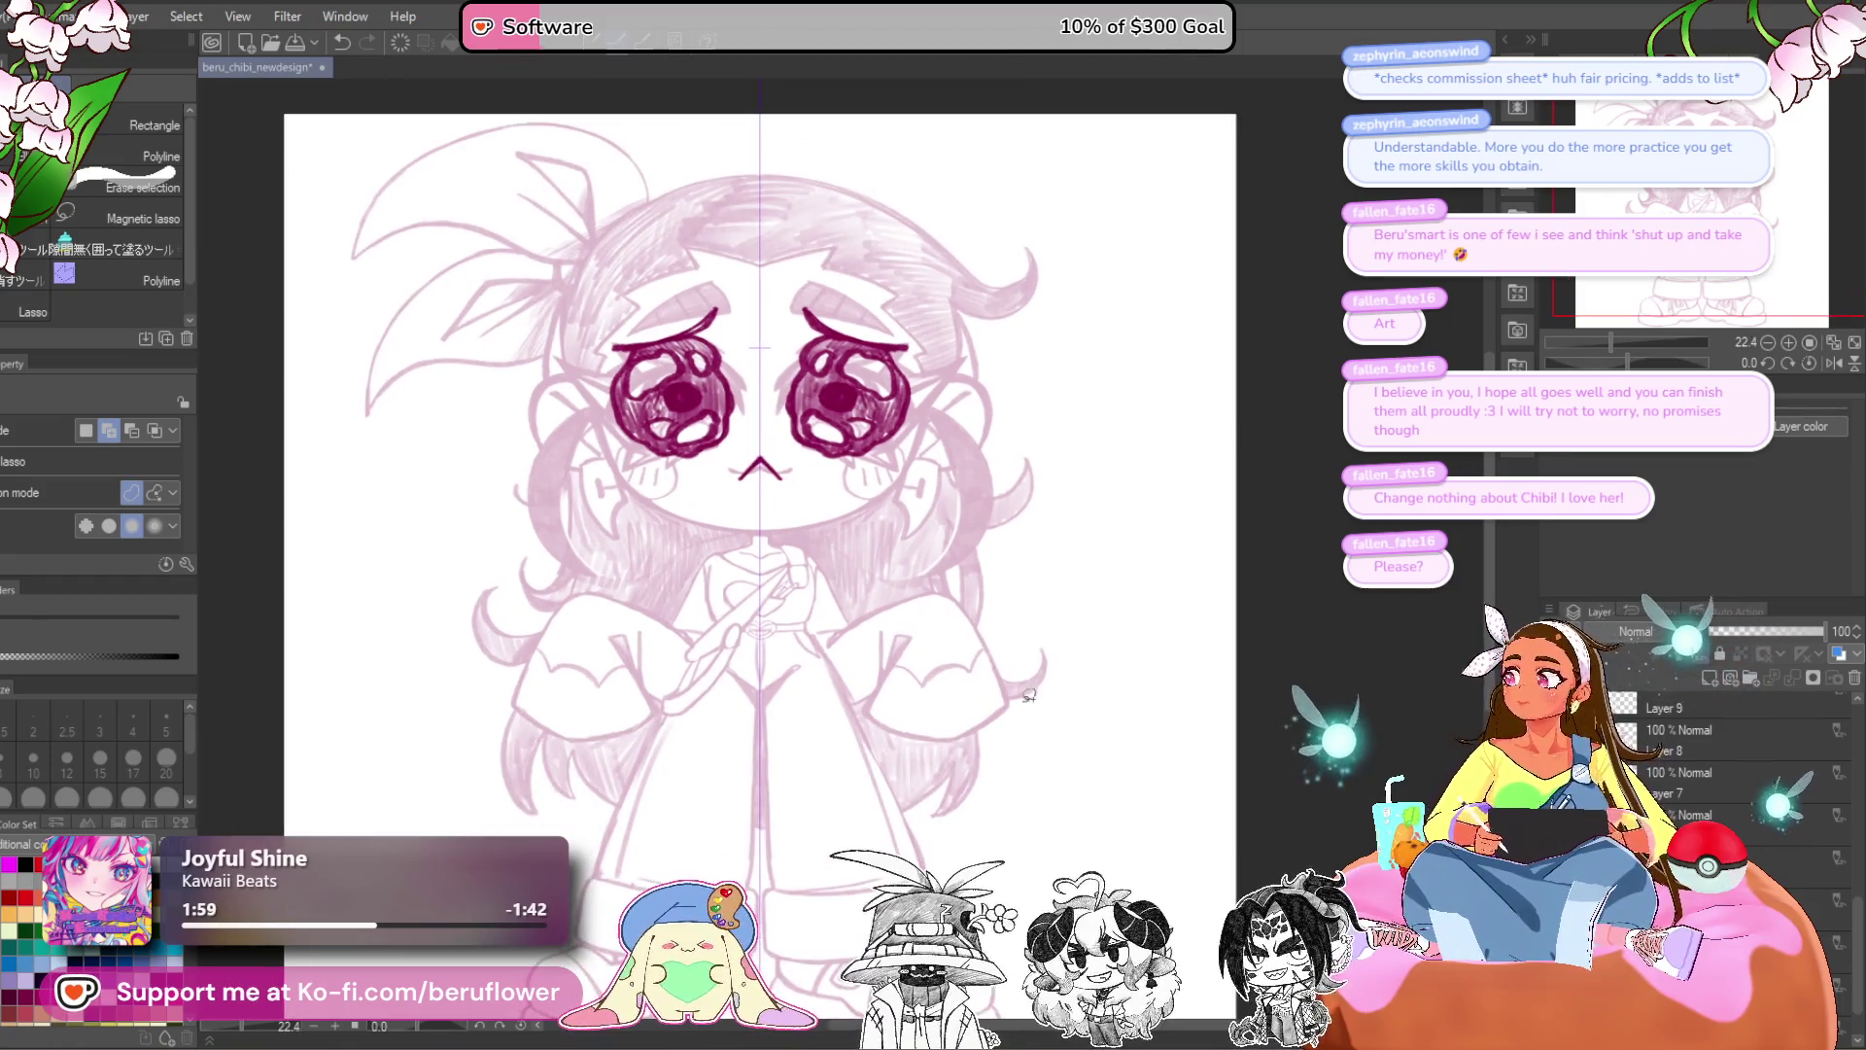
pyautogui.click(1736, 769)
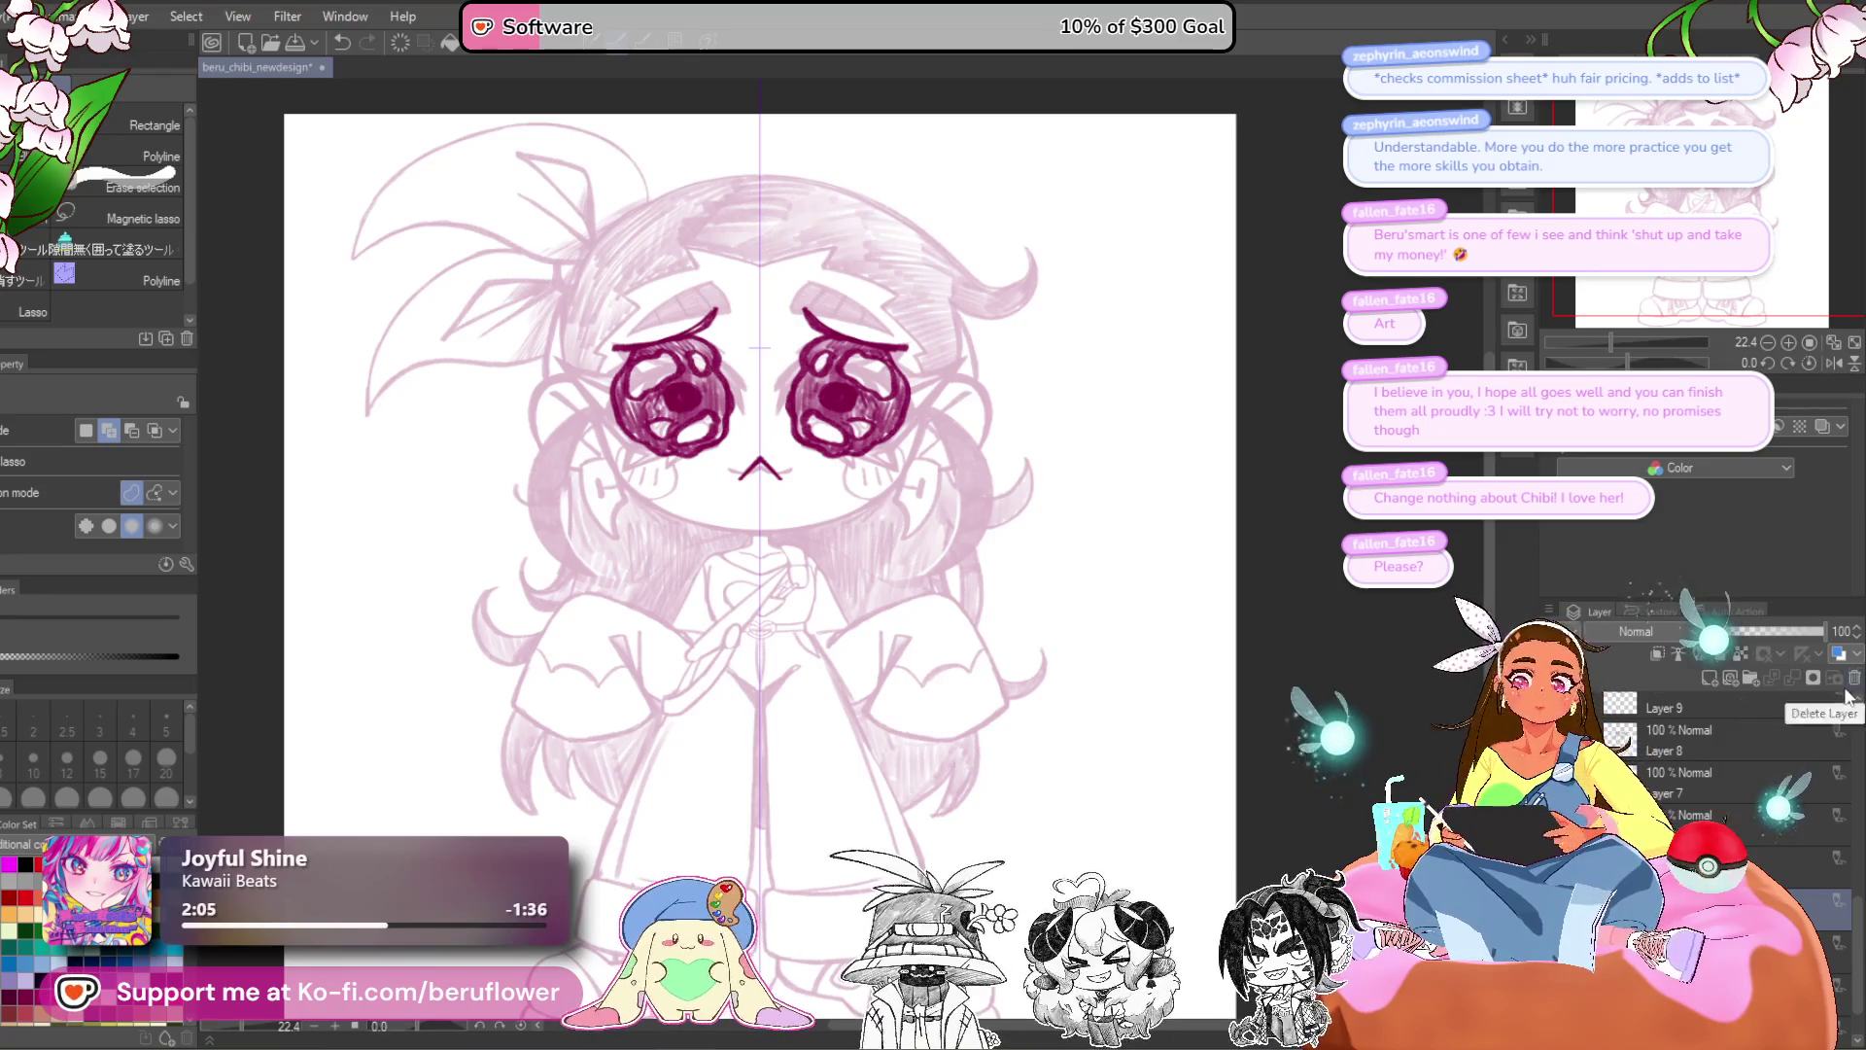
pyautogui.click(1852, 685)
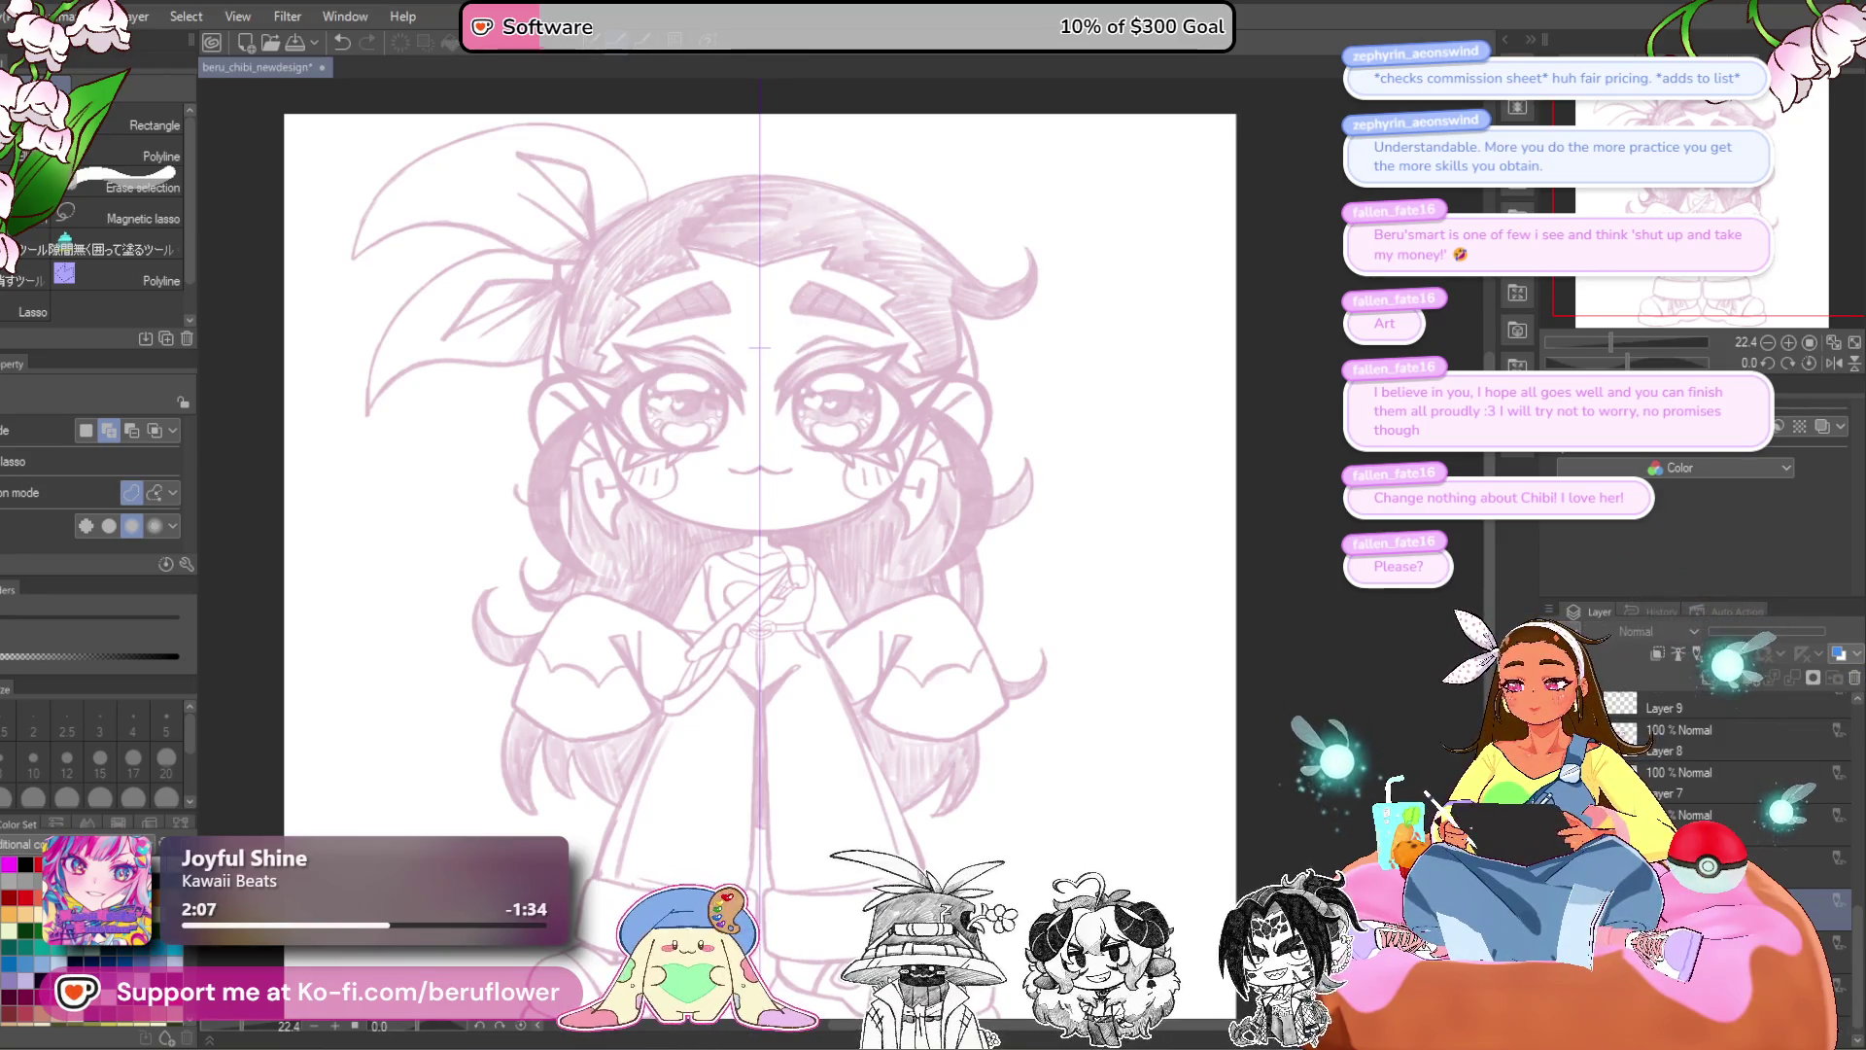
pyautogui.hotkey('ctrl', 'z')
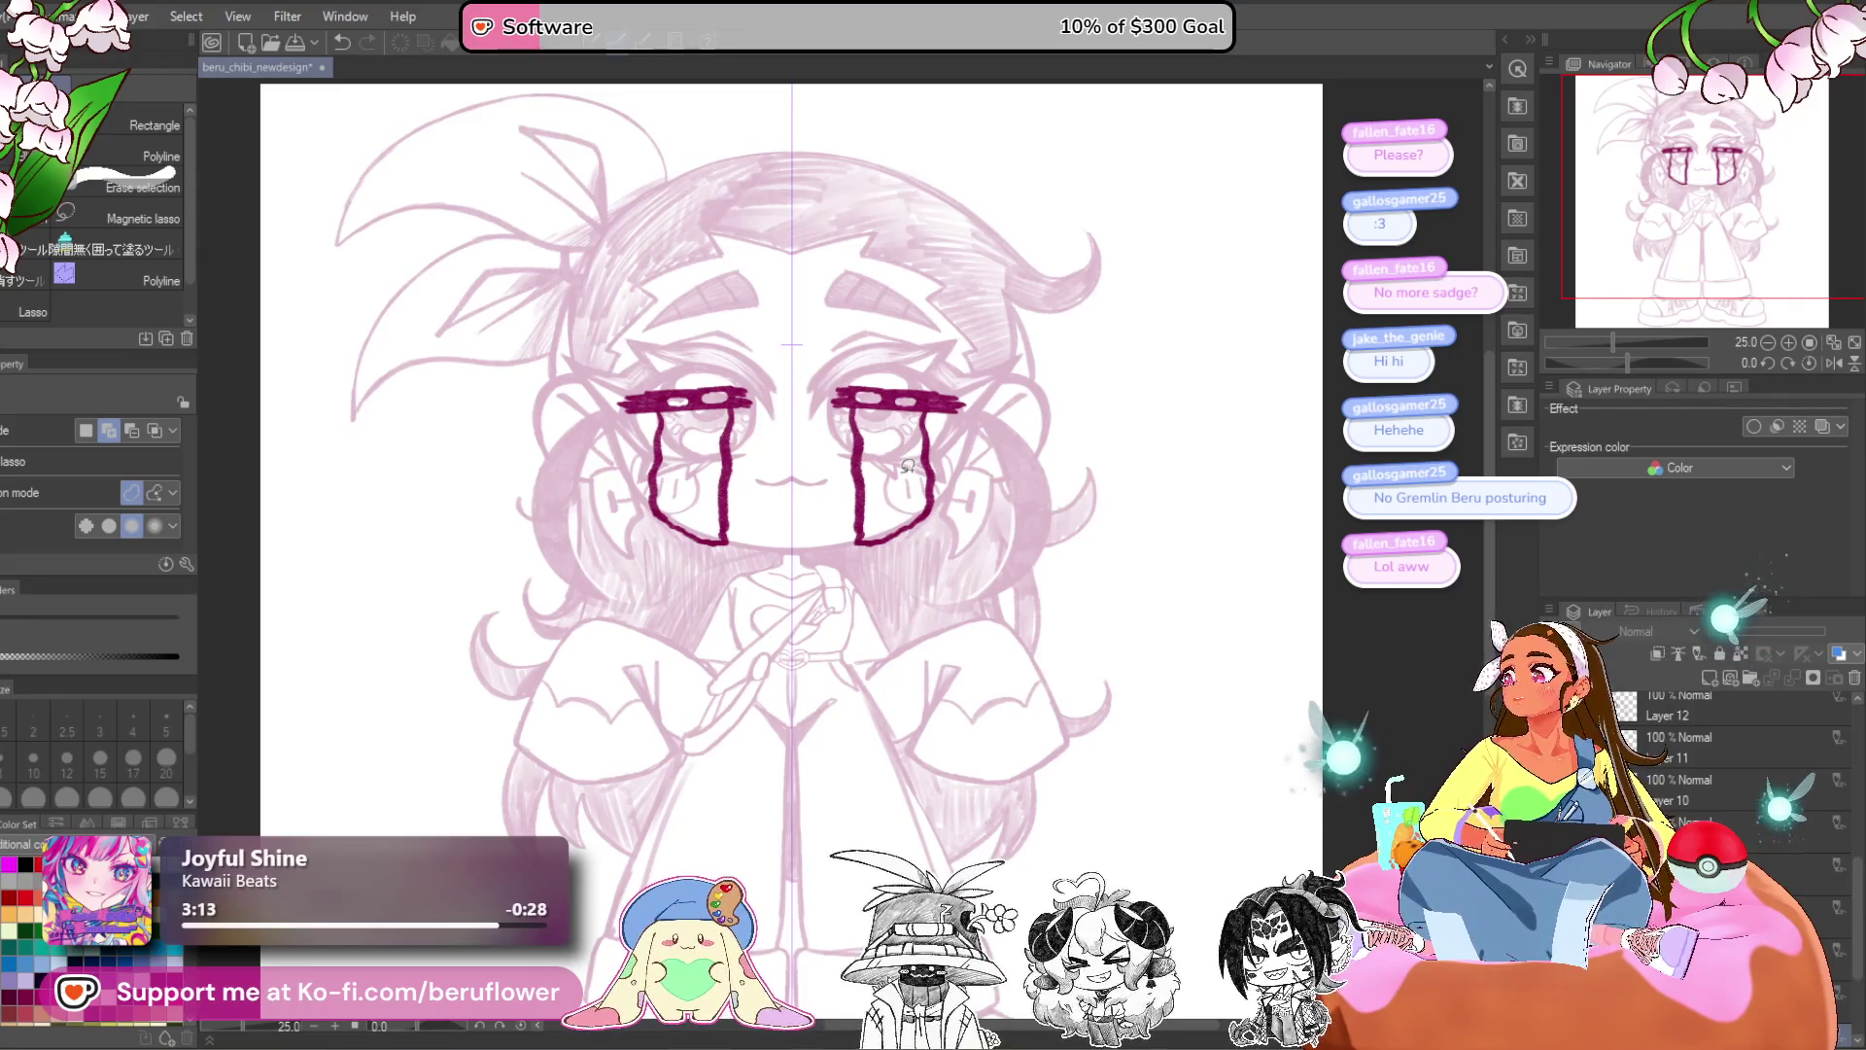
# - Flick the crying-eyes overlay on and off with repeated undo and redo
pyautogui.scroll(1, 906, 466)
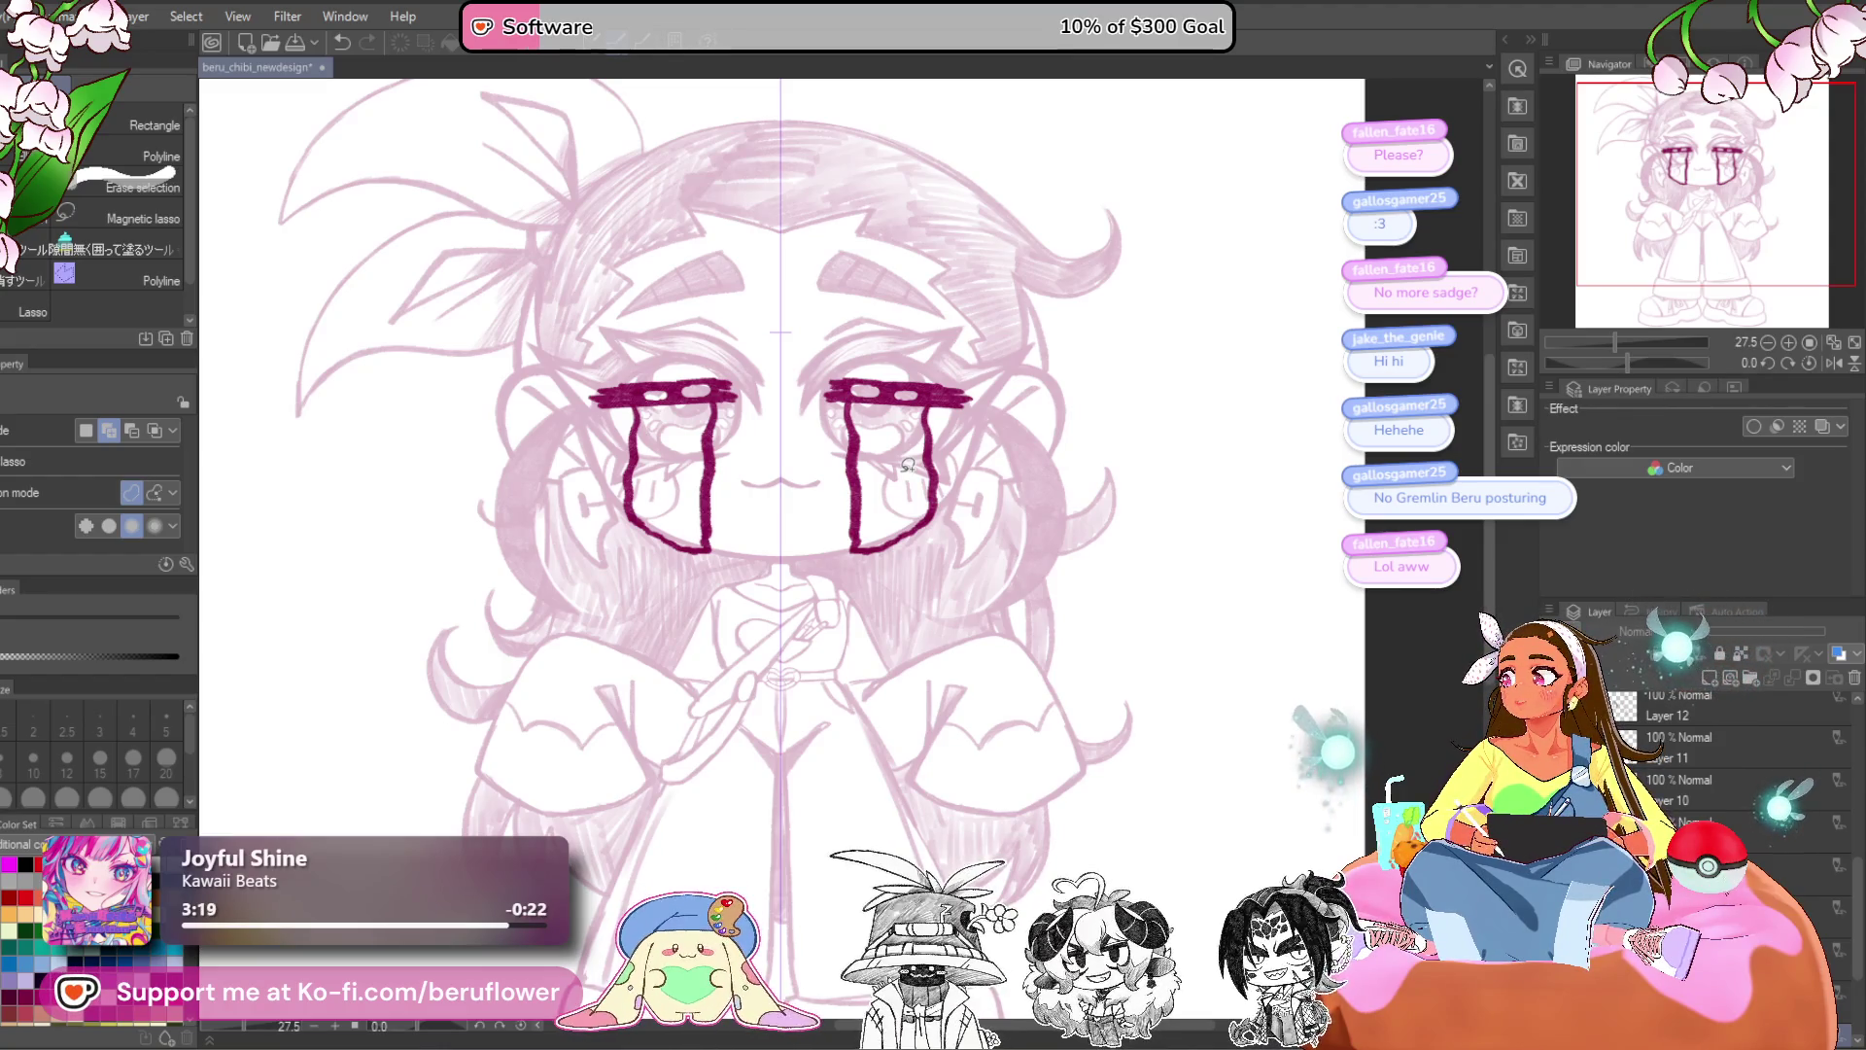
pyautogui.scroll(-1, 906, 467)
pyautogui.hotkey('ctrl', 'z')
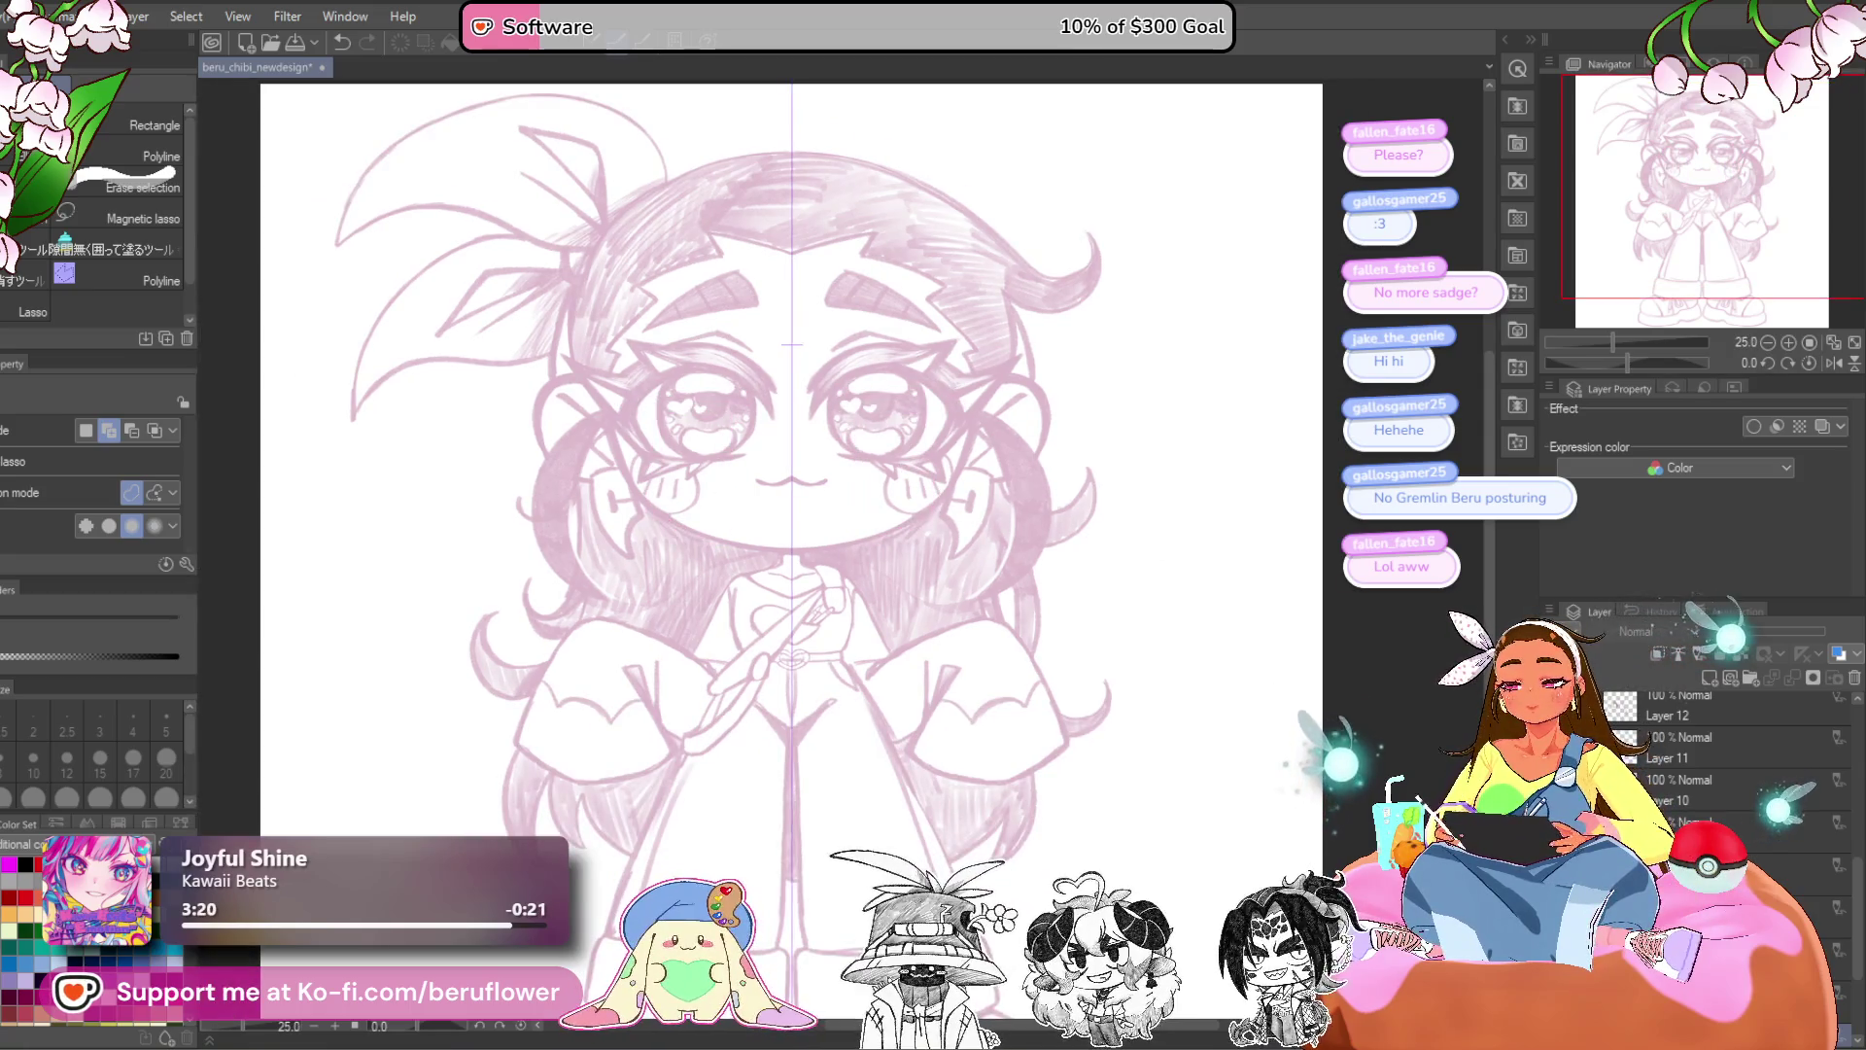
pyautogui.hotkey('ctrl', 'y')
pyautogui.hotkey('ctrl', 'z')
pyautogui.hotkey('ctrl', 'y')
pyautogui.hotkey('ctrl', 'z')
# - Step through the spiral-eyes and squinting expressions, ending with no overlay shown
pyautogui.hotkey('ctrl', 'y')
pyautogui.hotkey('ctrl', 'z')
pyautogui.hotkey('ctrl', 'y')
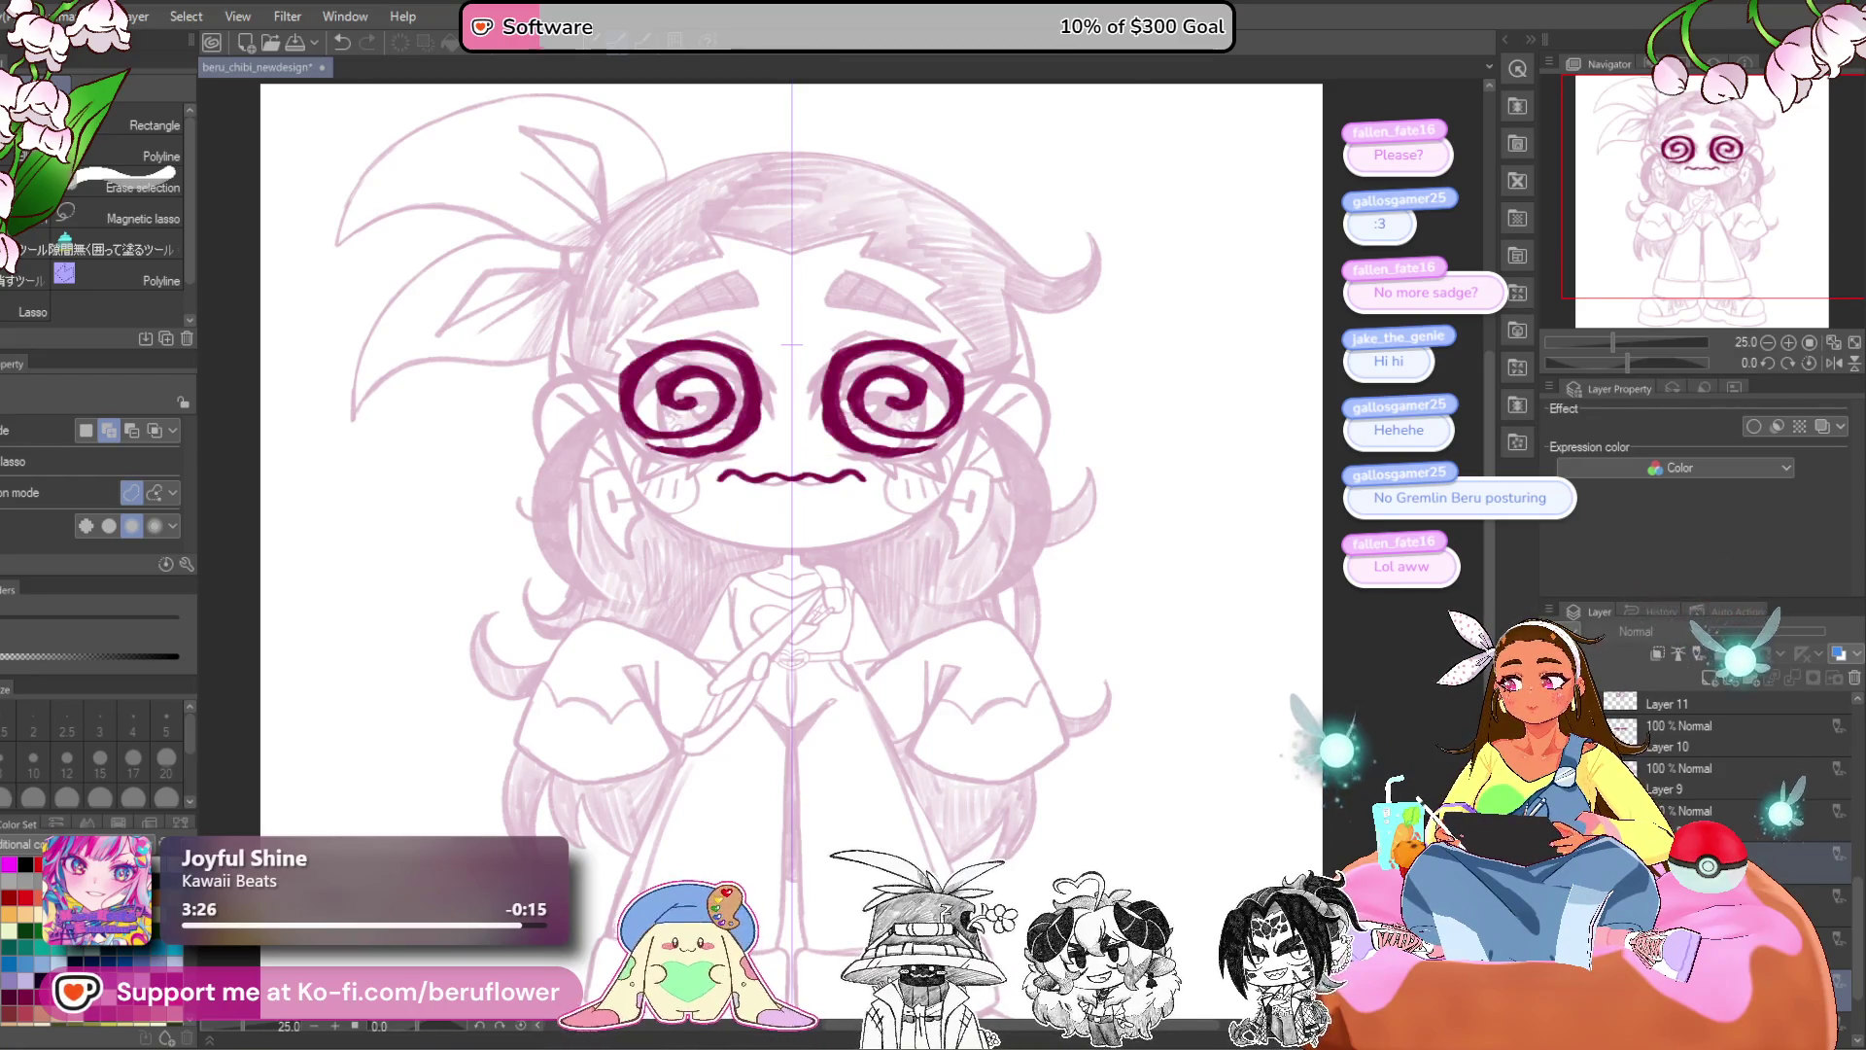
pyautogui.hotkey('ctrl', 'z')
pyautogui.hotkey('ctrl', 'z')
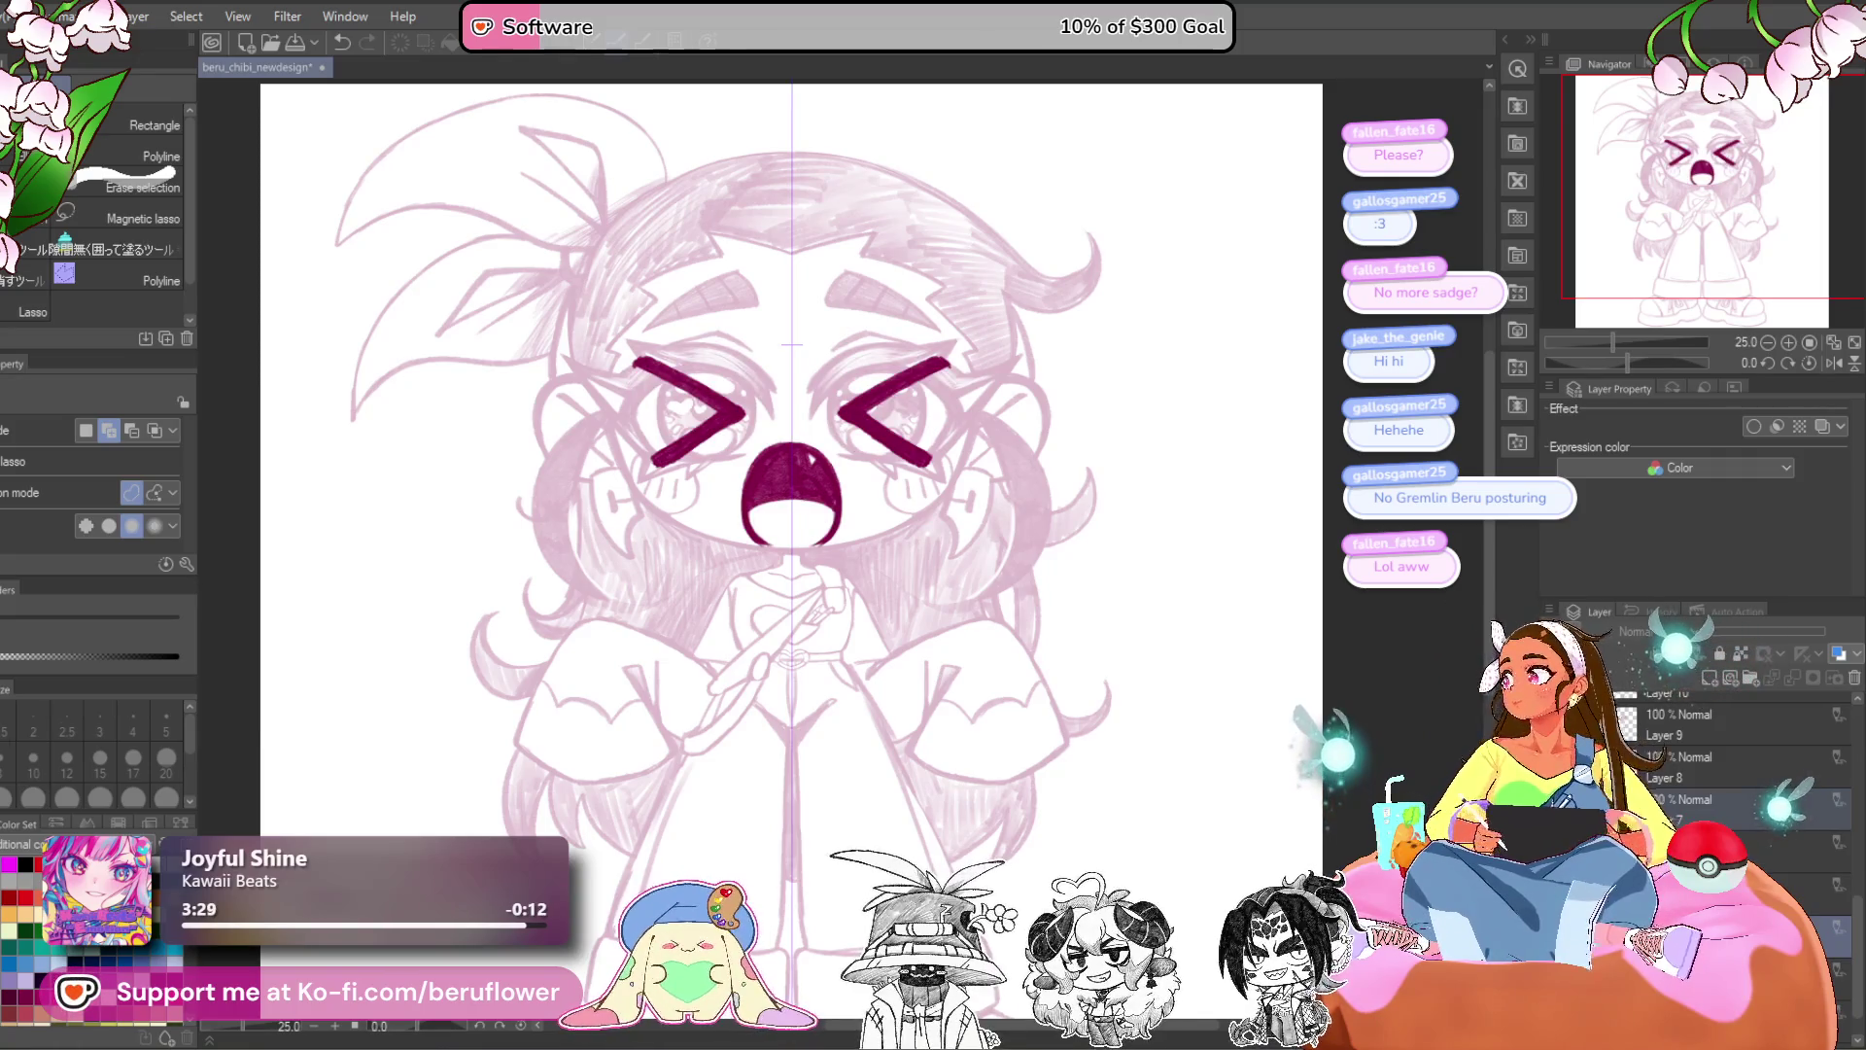
pyautogui.hotkey('ctrl', 'z')
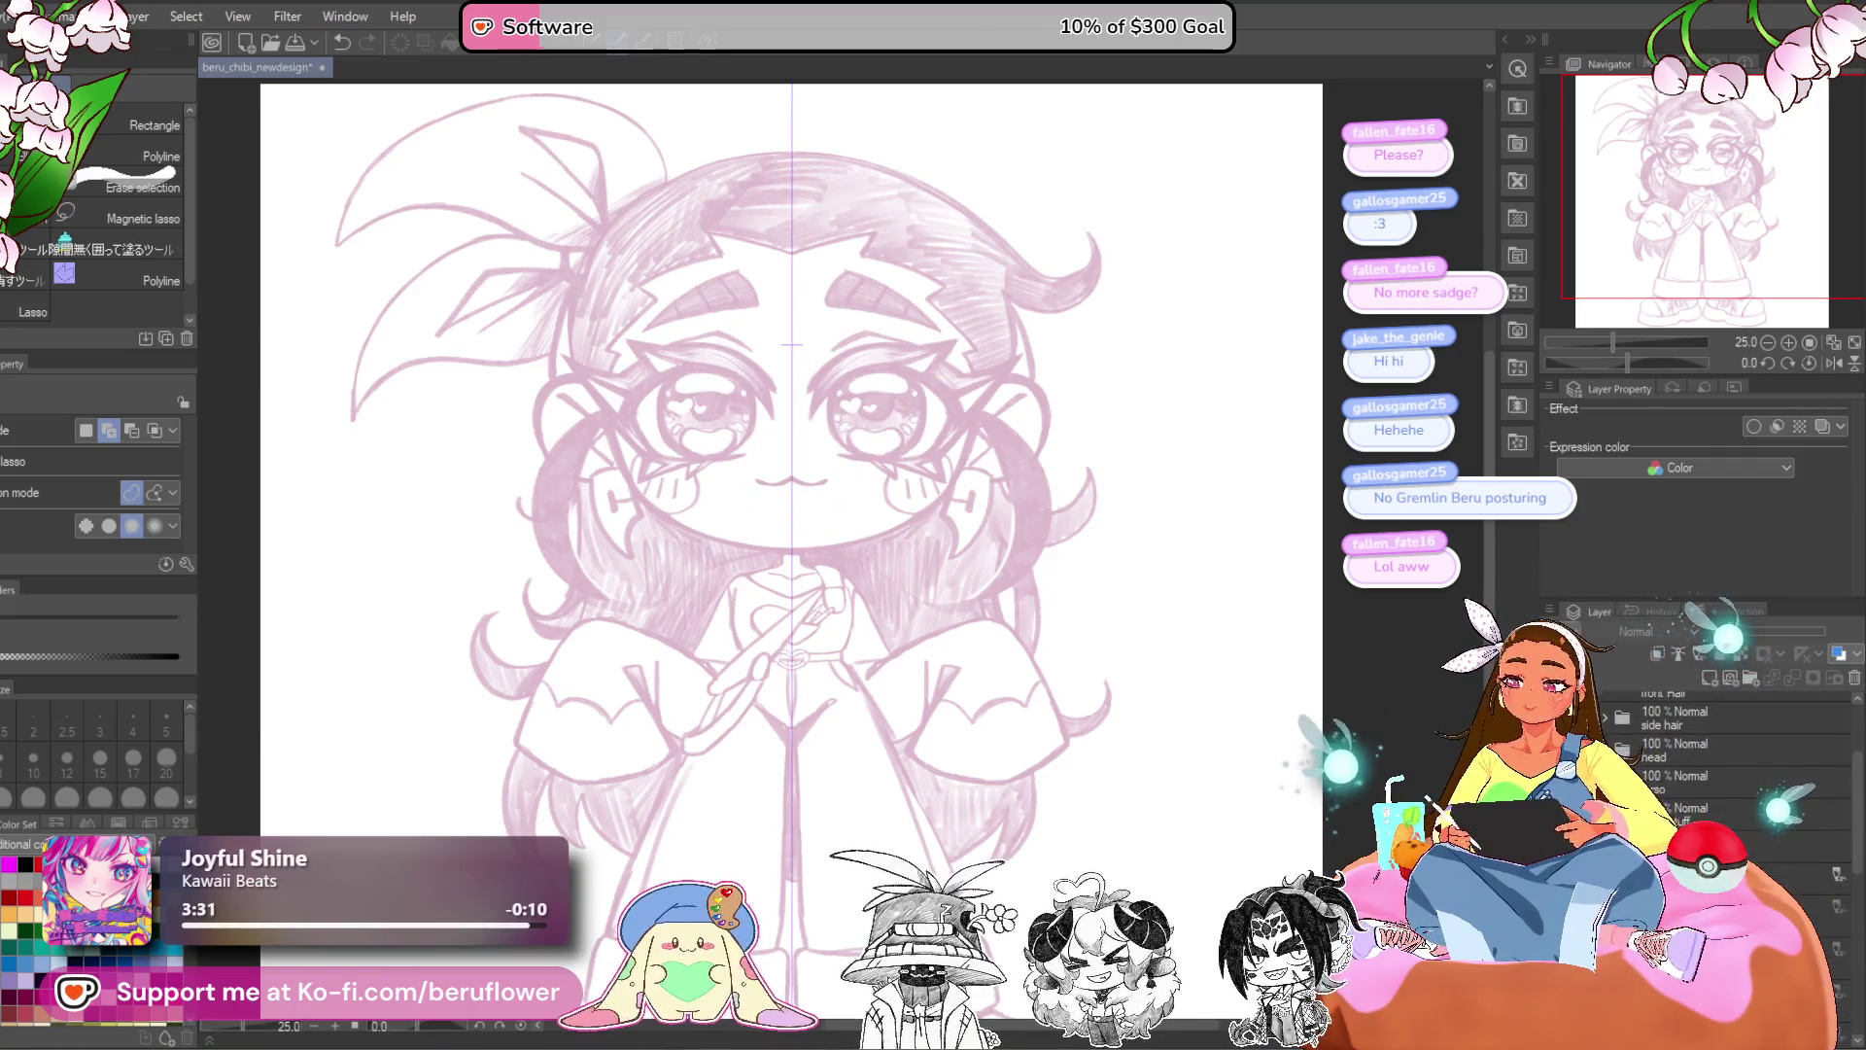
pyautogui.hotkey('ctrl', 'z')
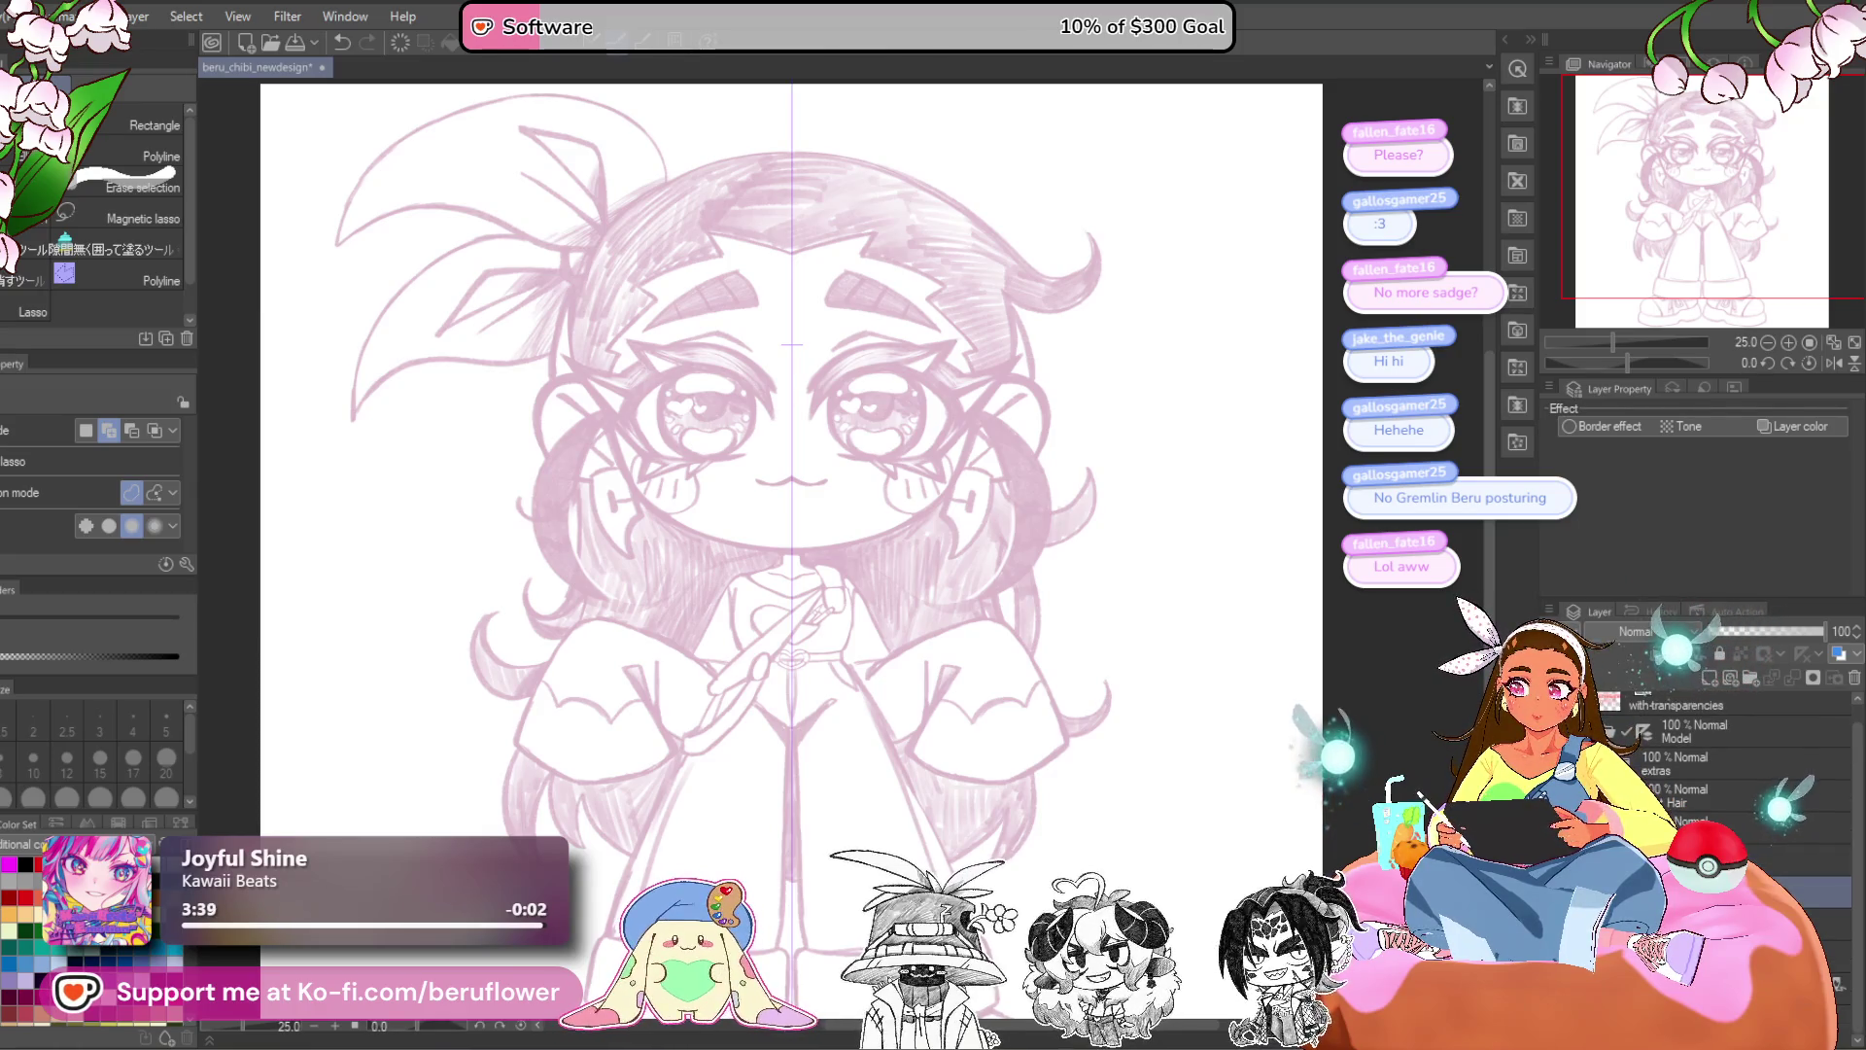
# - Zoom in on the face, select the Hair layer and switch to the pen tool
pyautogui.scroll(-2, 1693, 785)
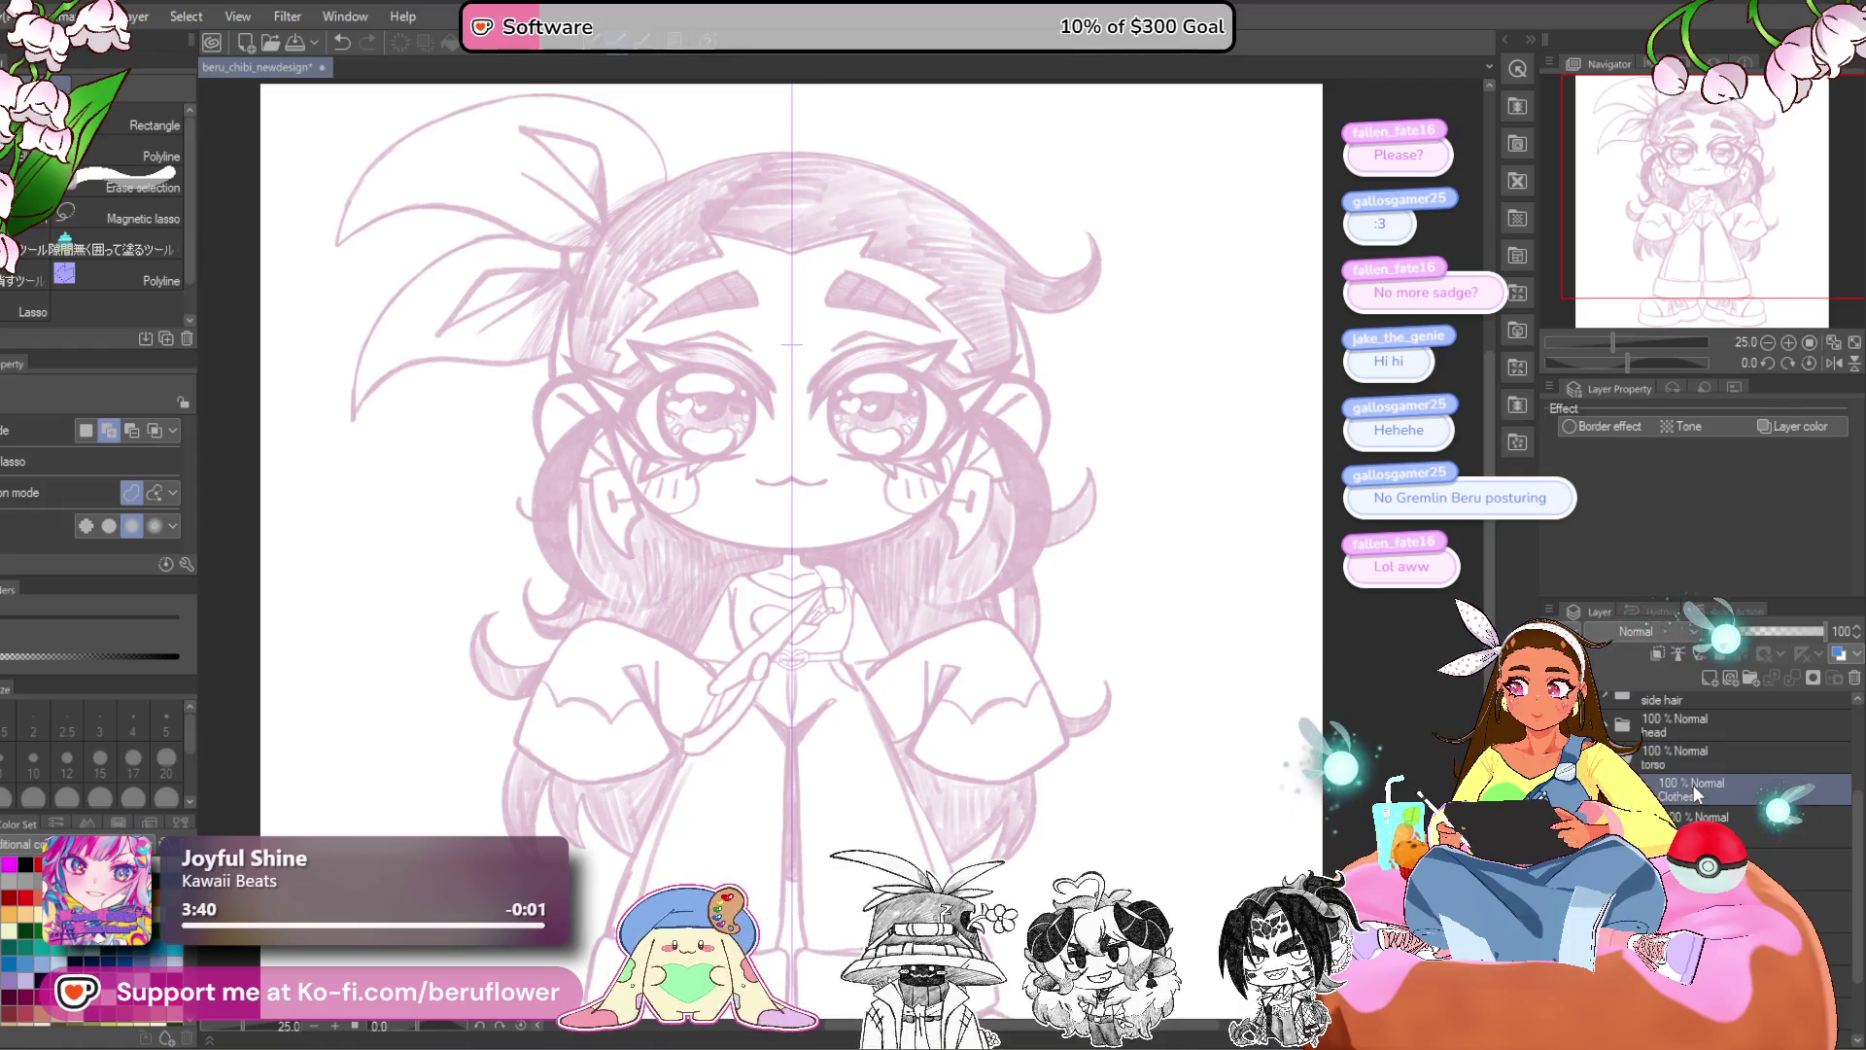
pyautogui.click(1691, 758)
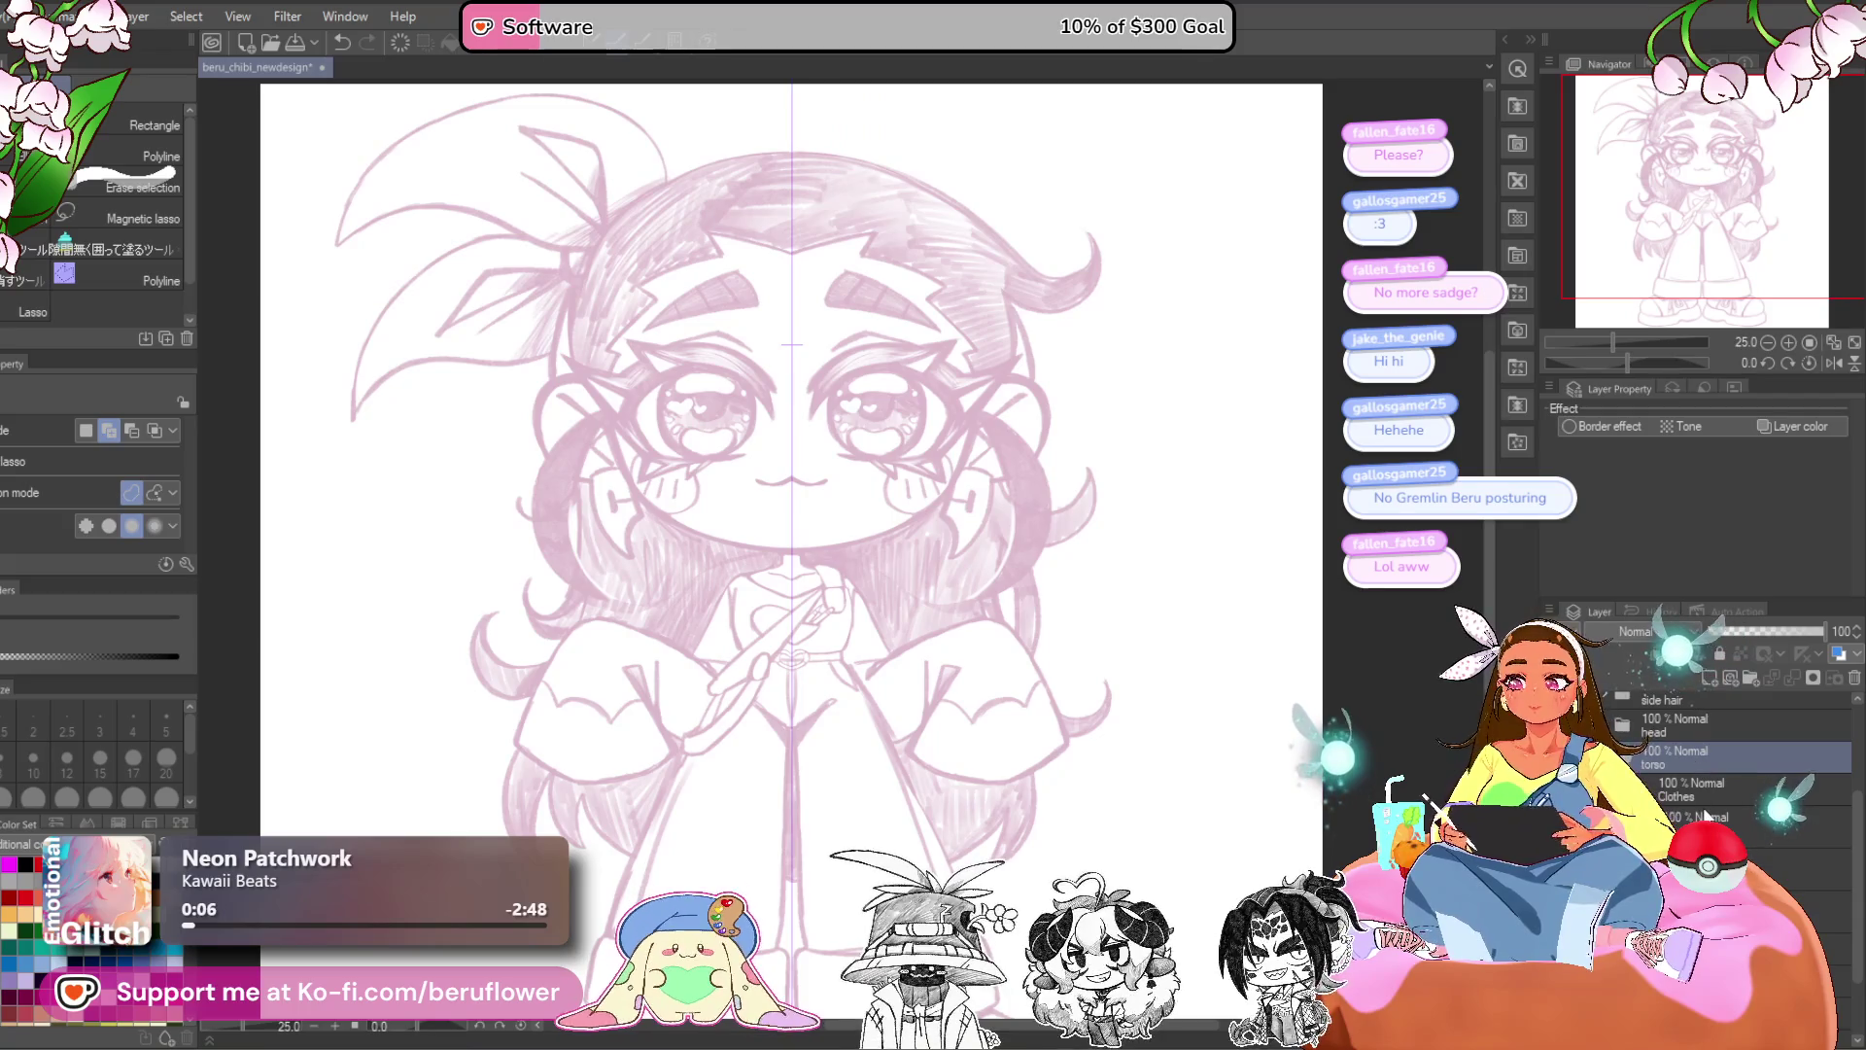
pyautogui.scroll(2, 1706, 814)
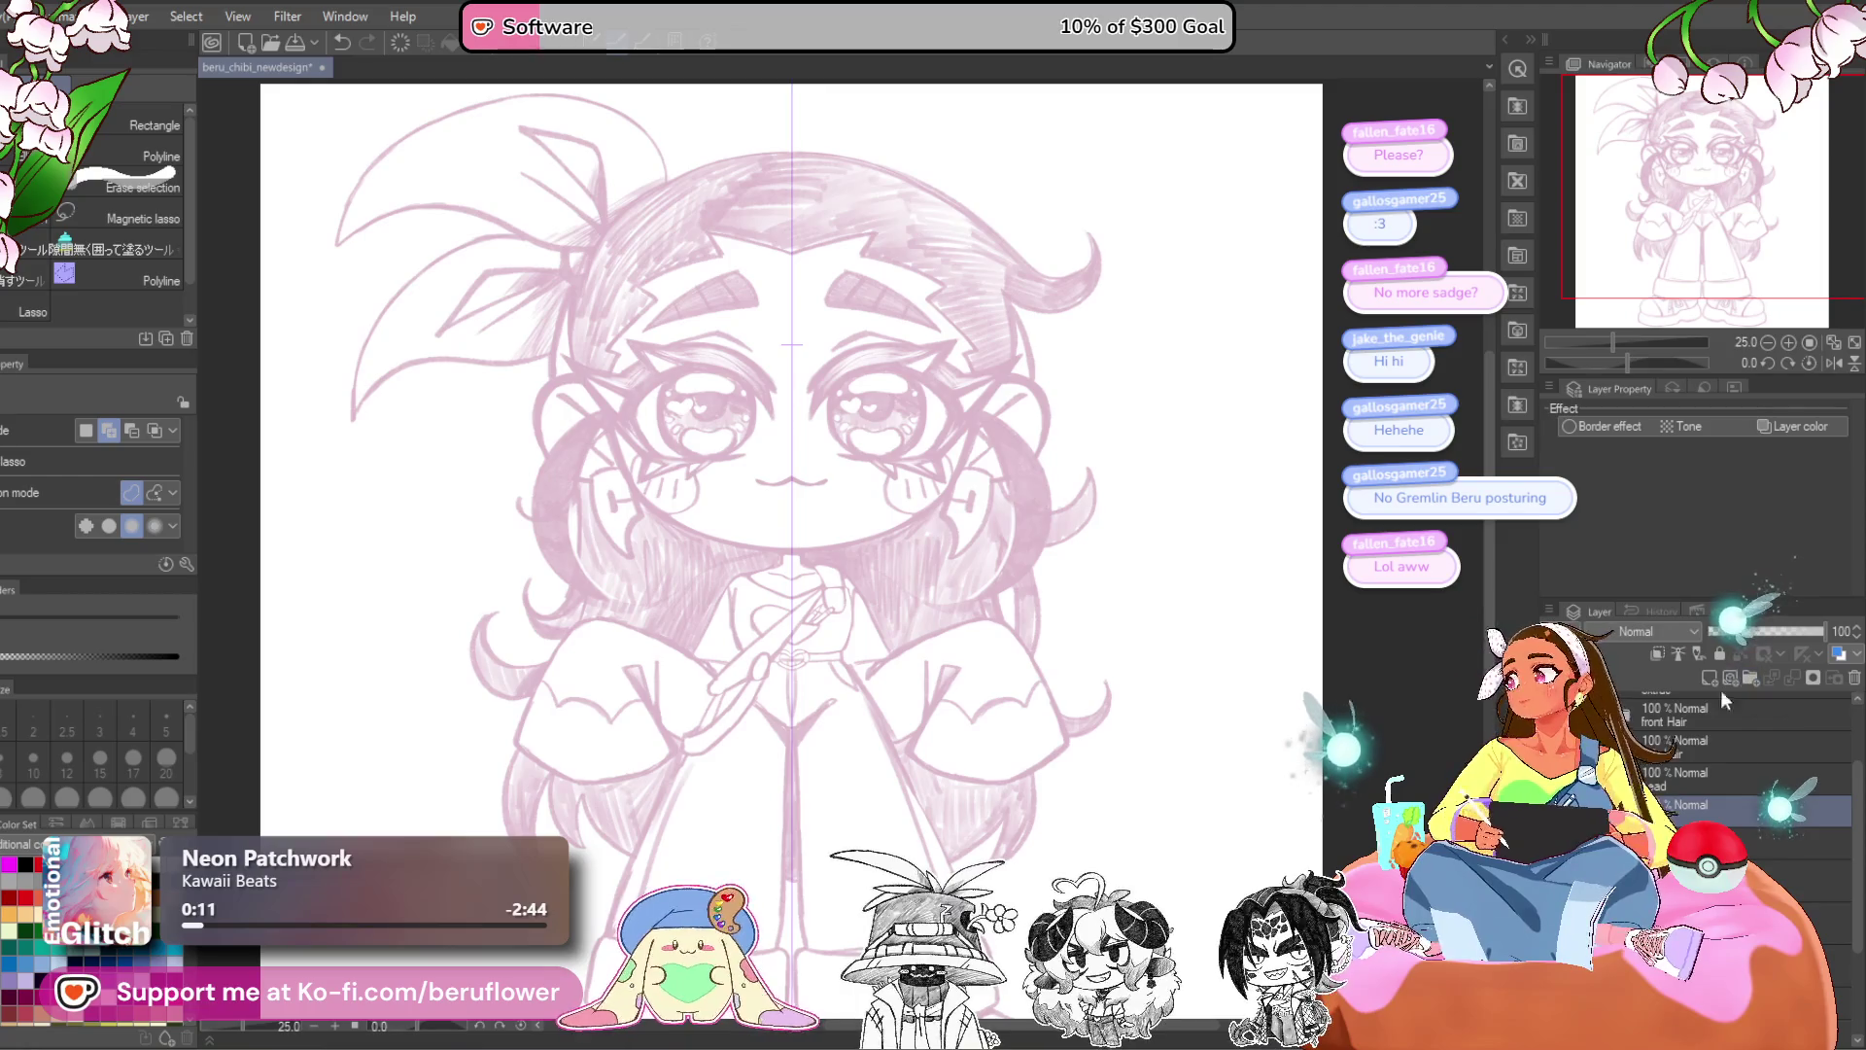
pyautogui.scroll(-1, 931, 717)
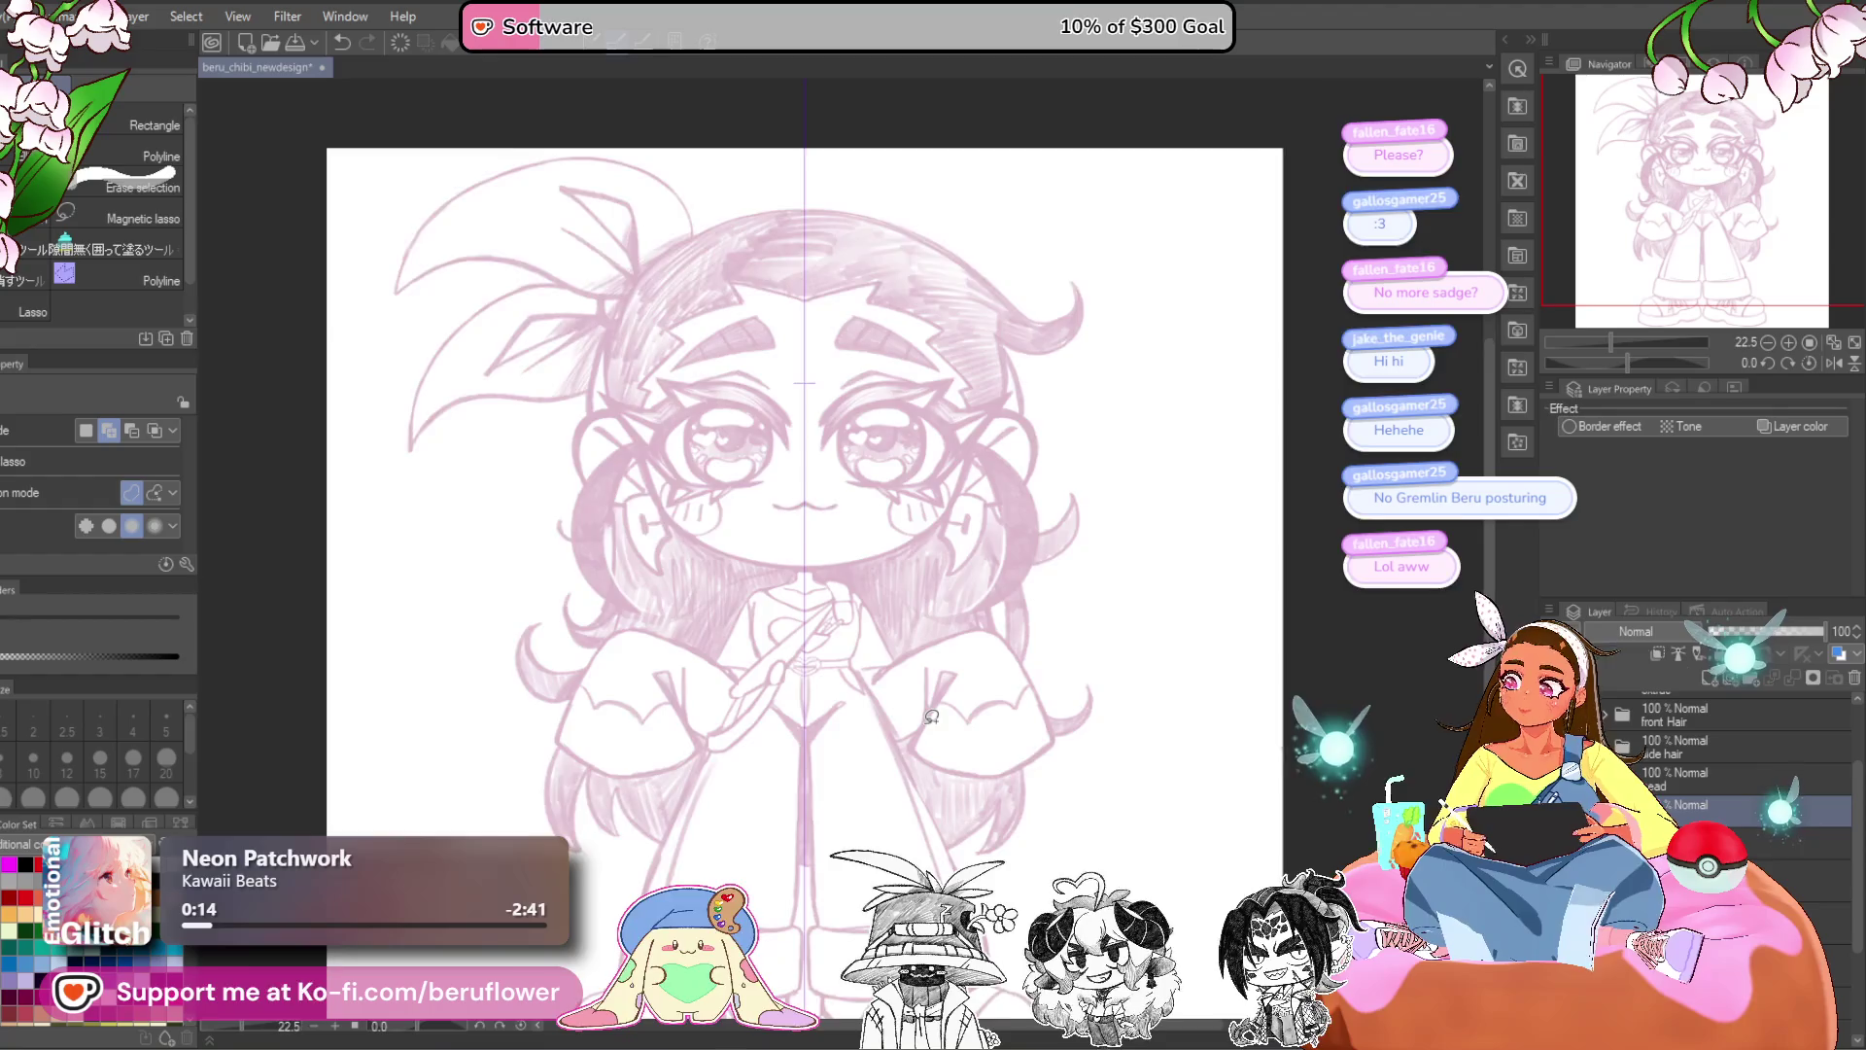
pyautogui.scroll(2, 931, 716)
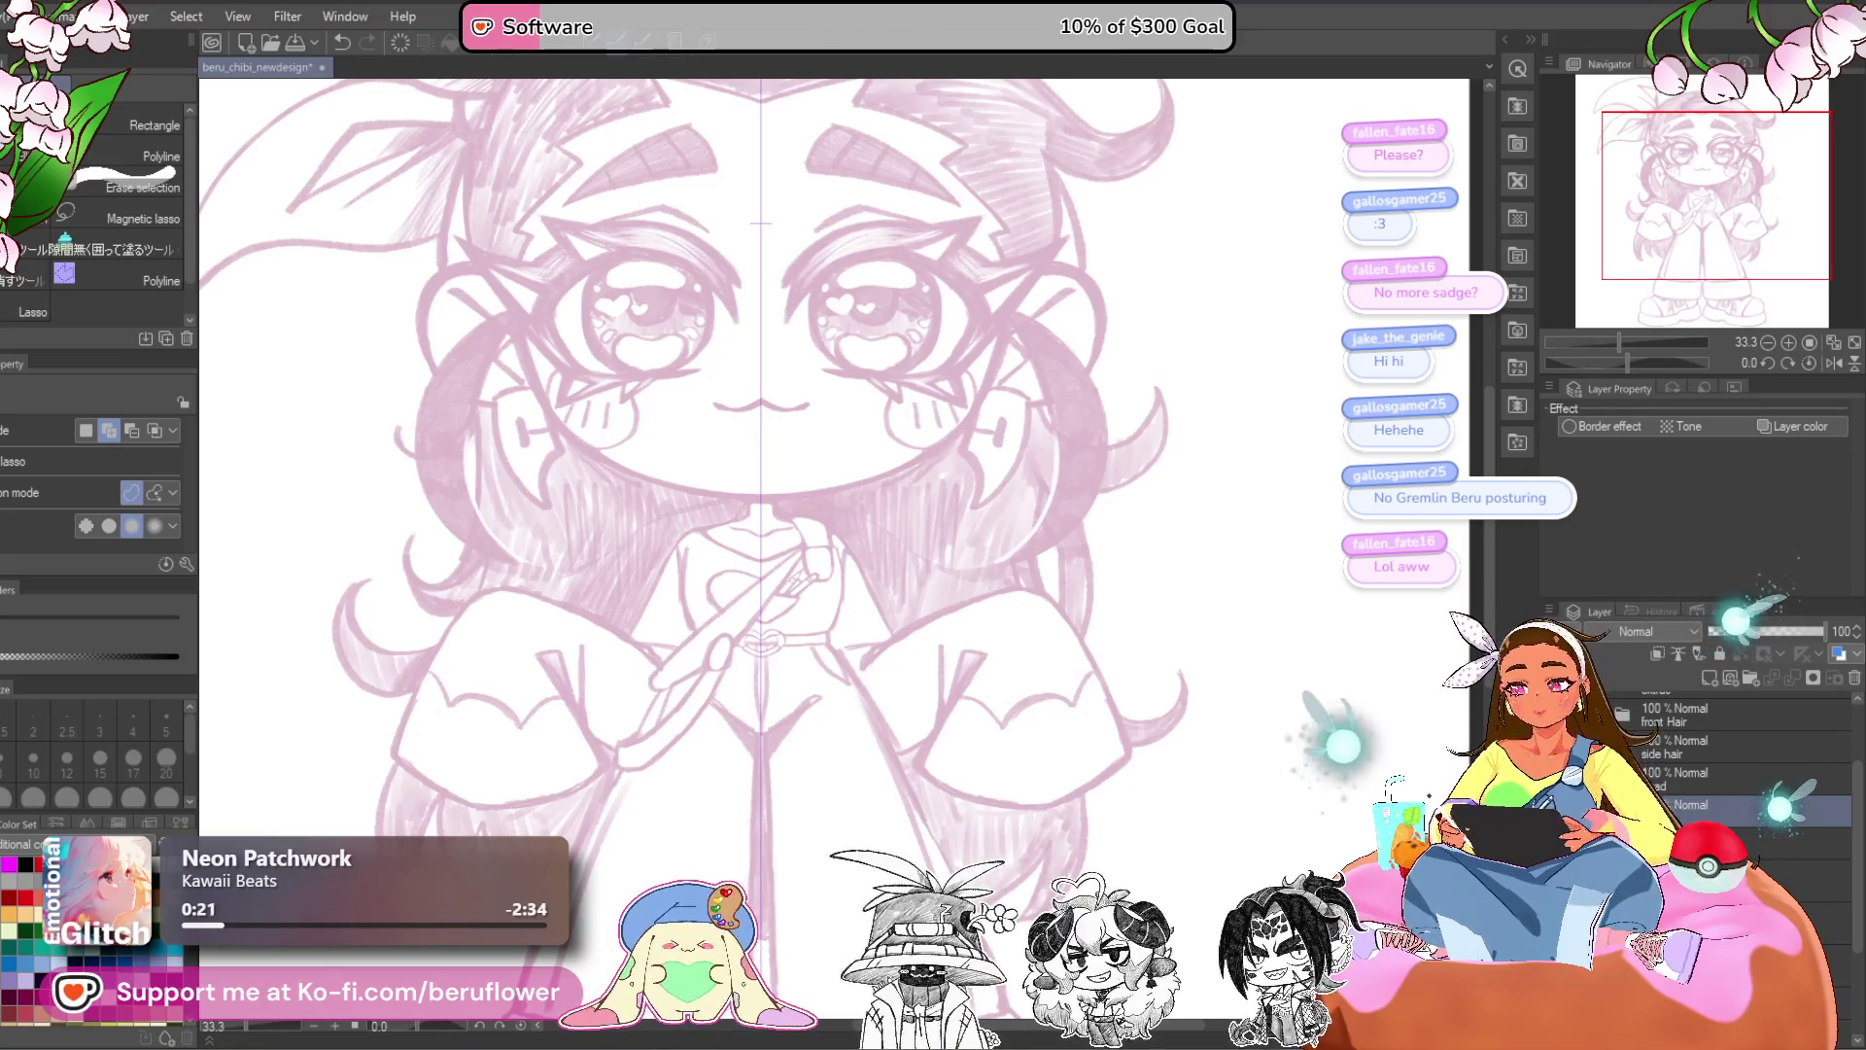
pyautogui.scroll(2, 1730, 768)
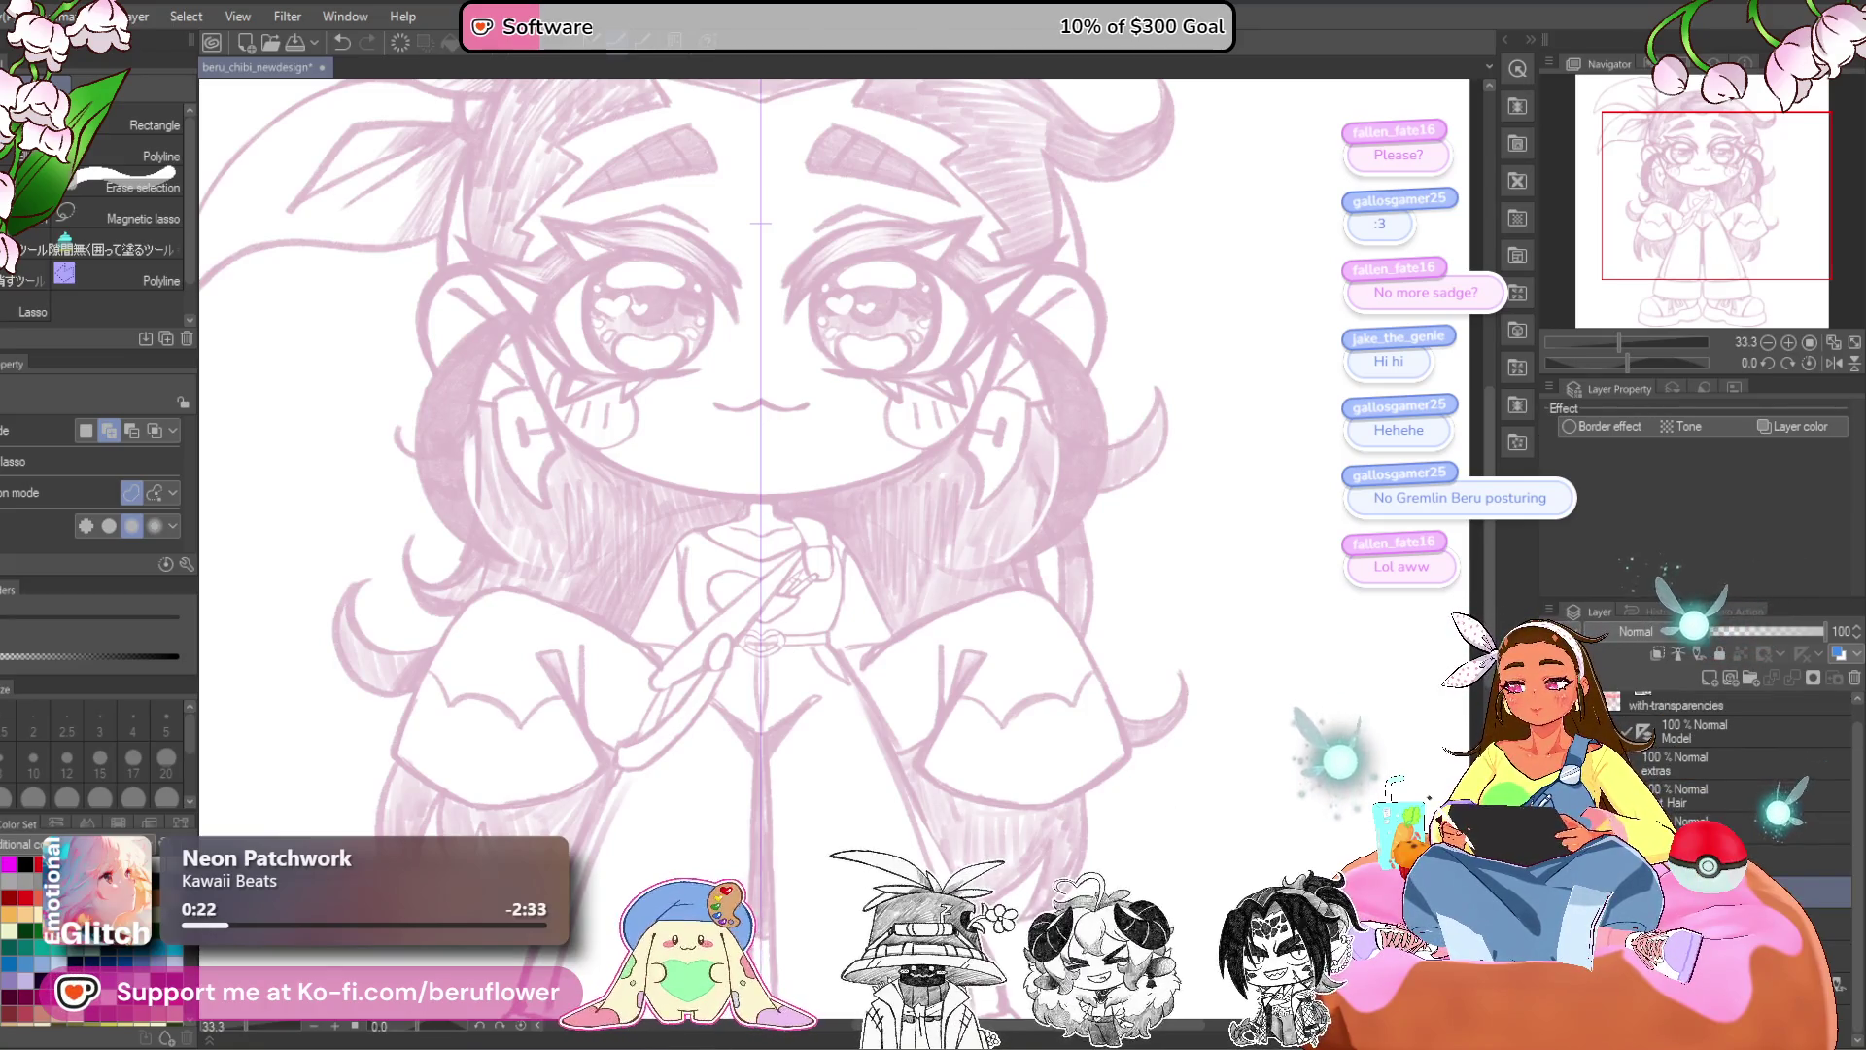
pyautogui.click(1673, 798)
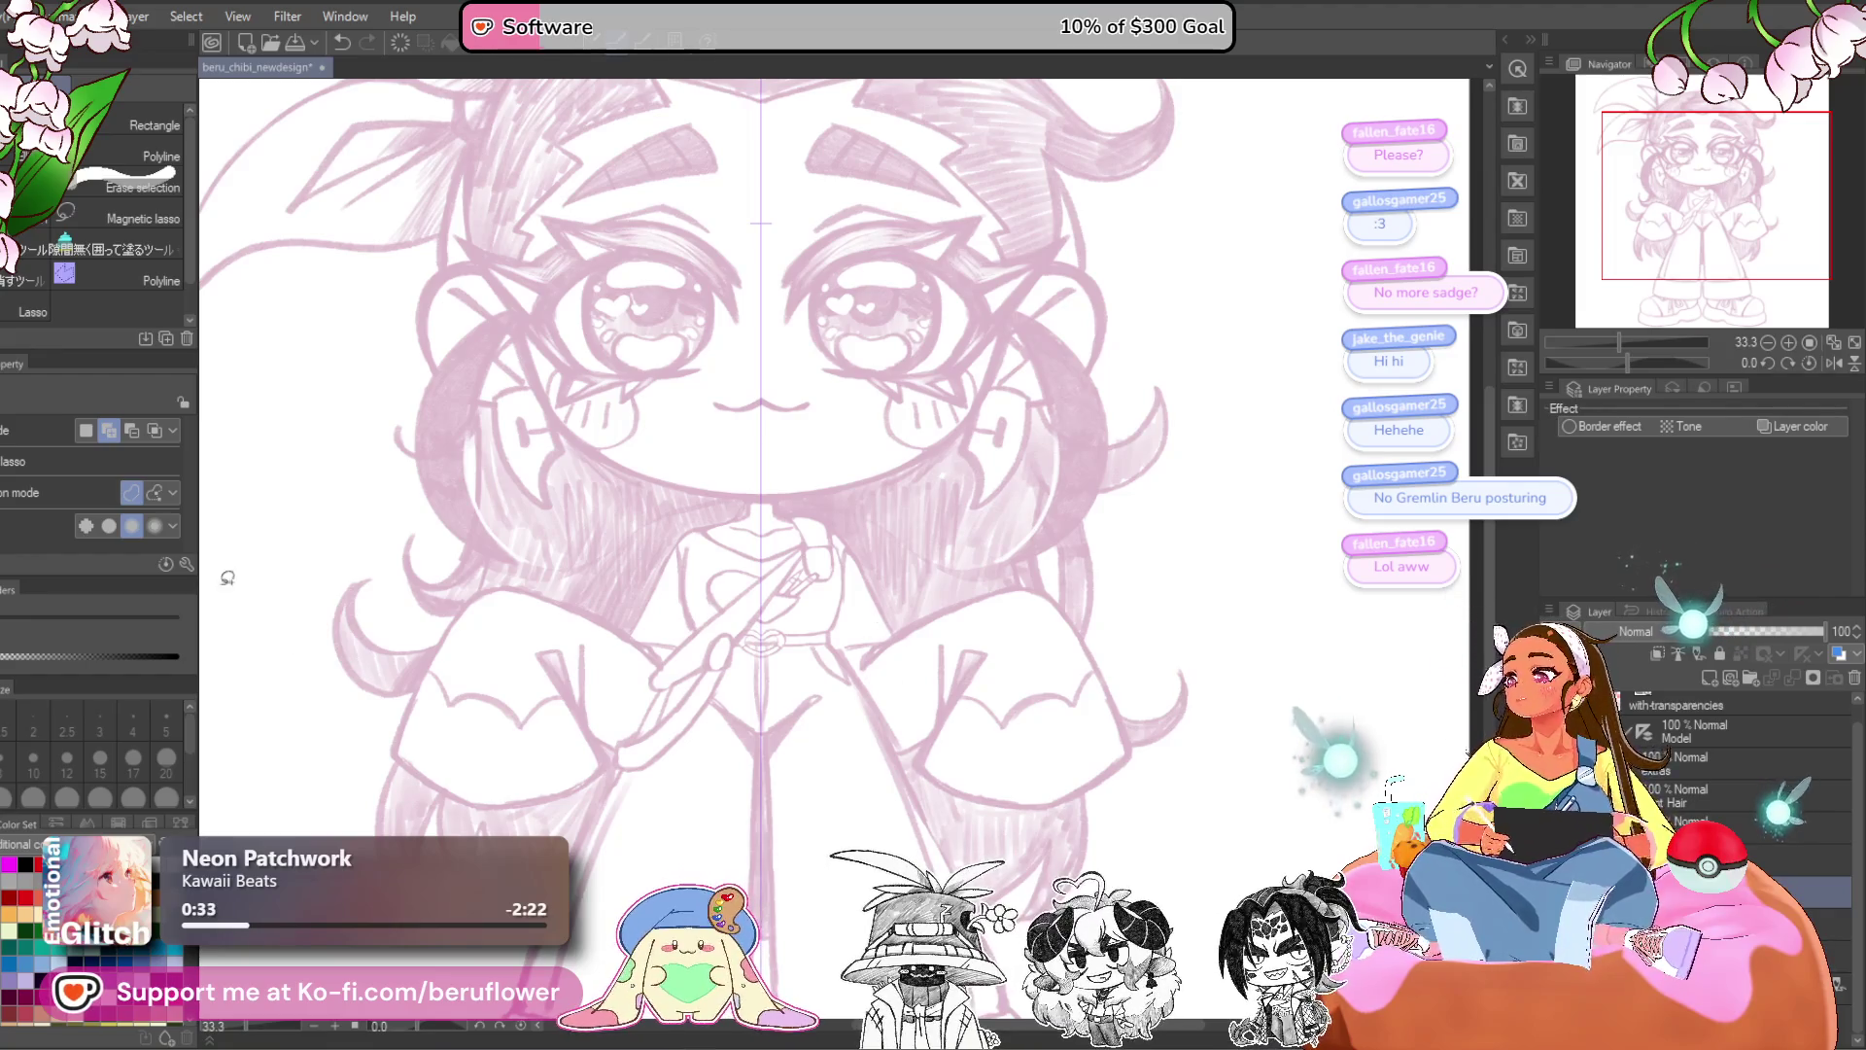
pyautogui.press('p')
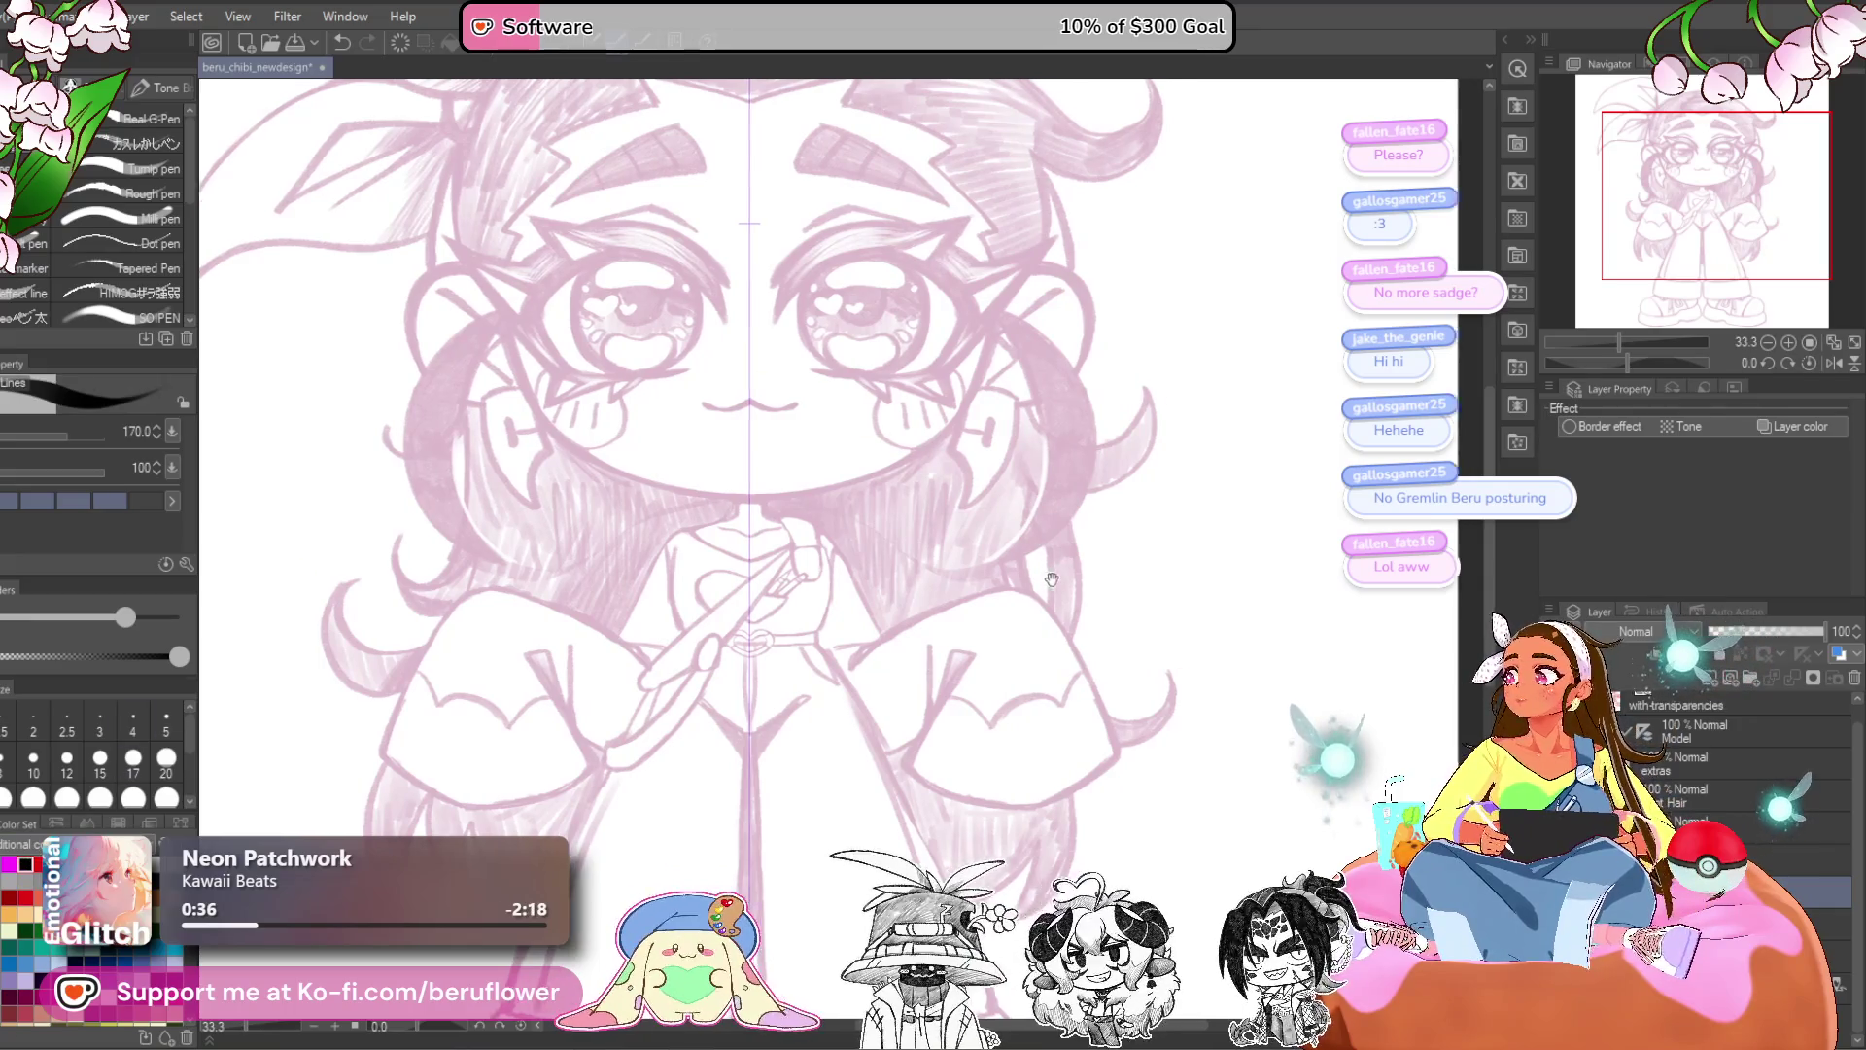
# - Select the layer below mouth in the head folder as the inking layer
pyautogui.moveTo(914, 443); pyautogui.dragTo(896, 438)
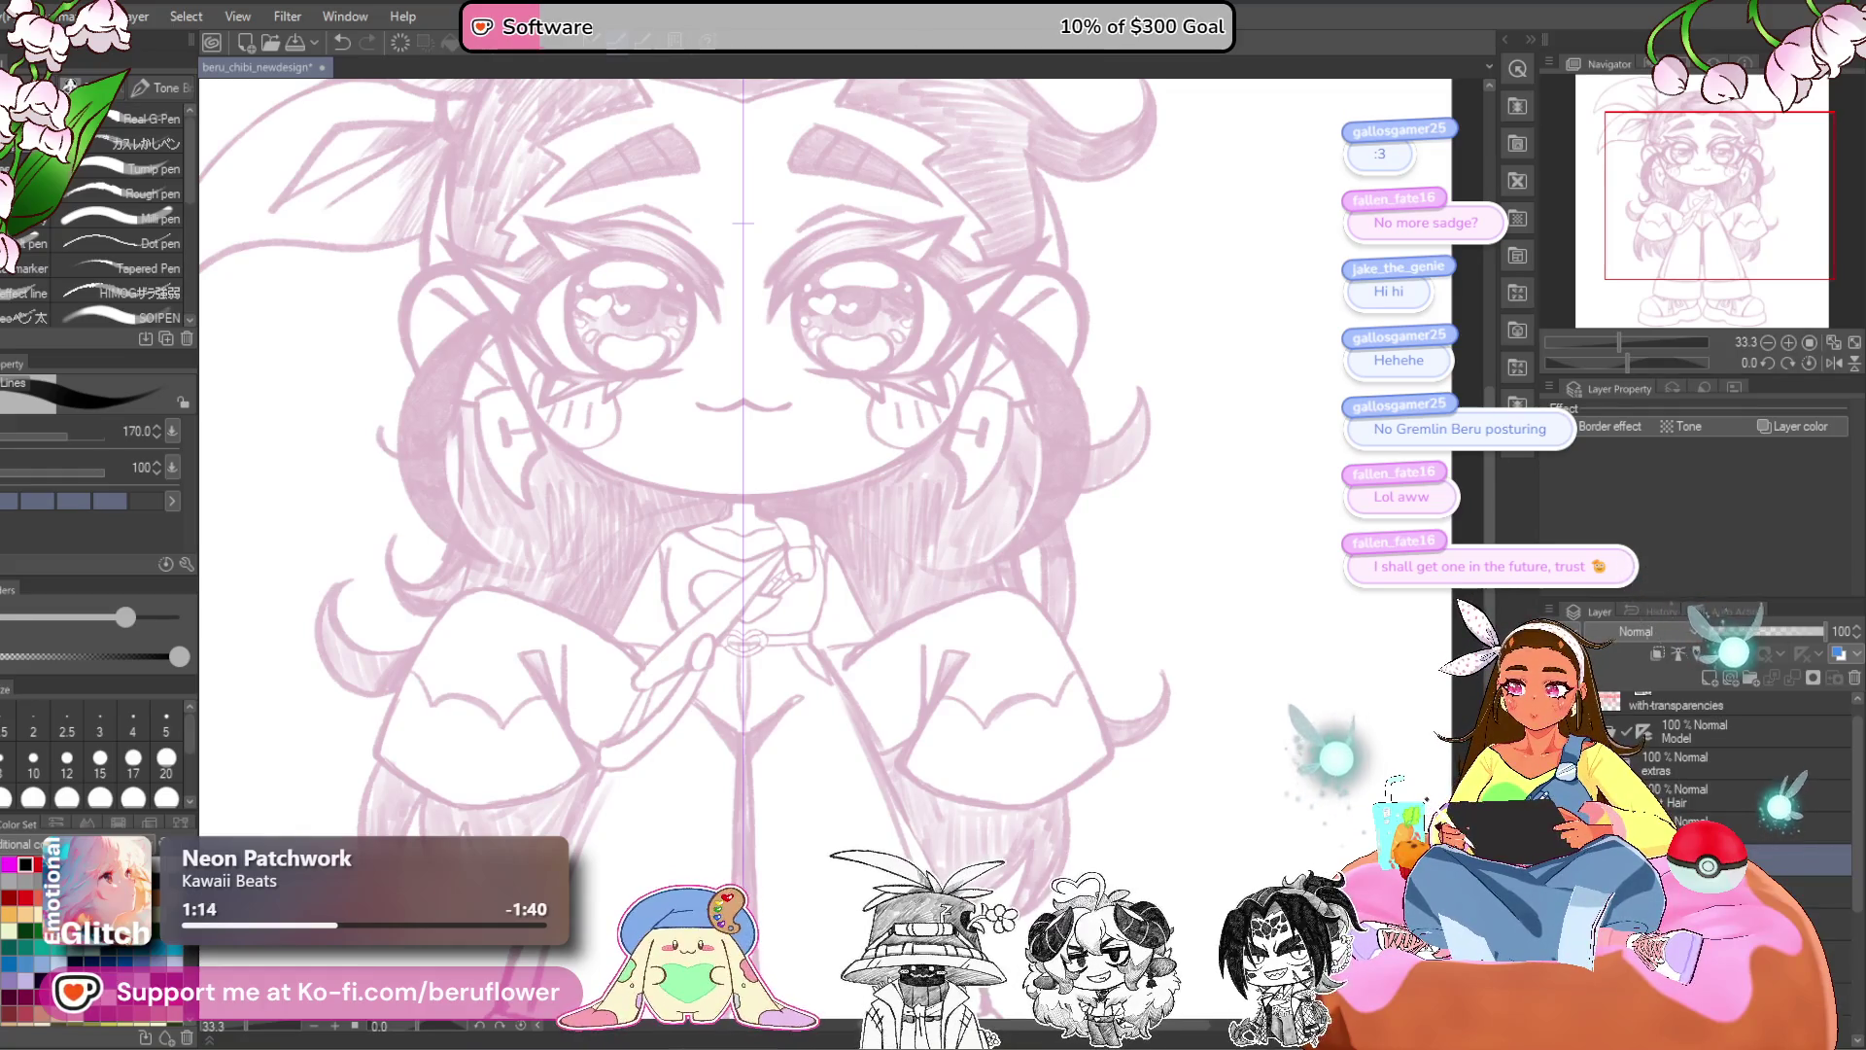
pyautogui.click(1827, 957)
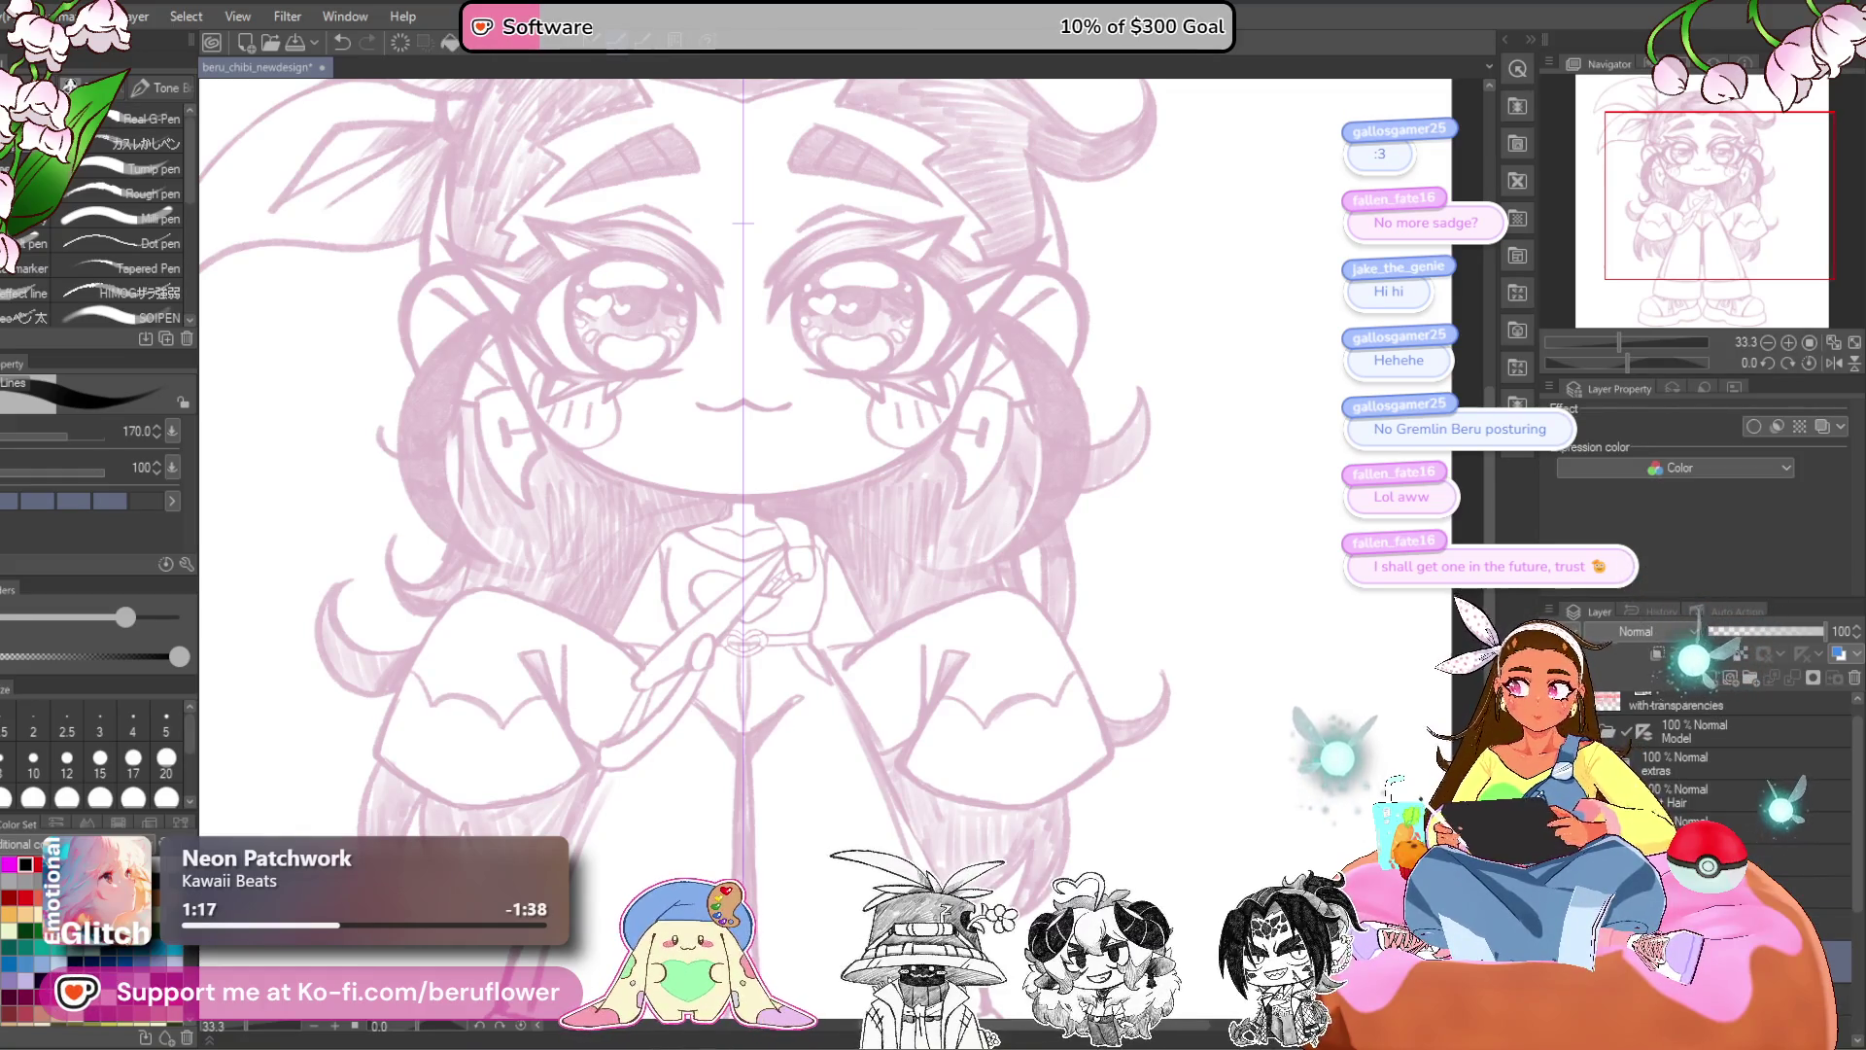
pyautogui.click(1842, 999)
pyautogui.click(1827, 962)
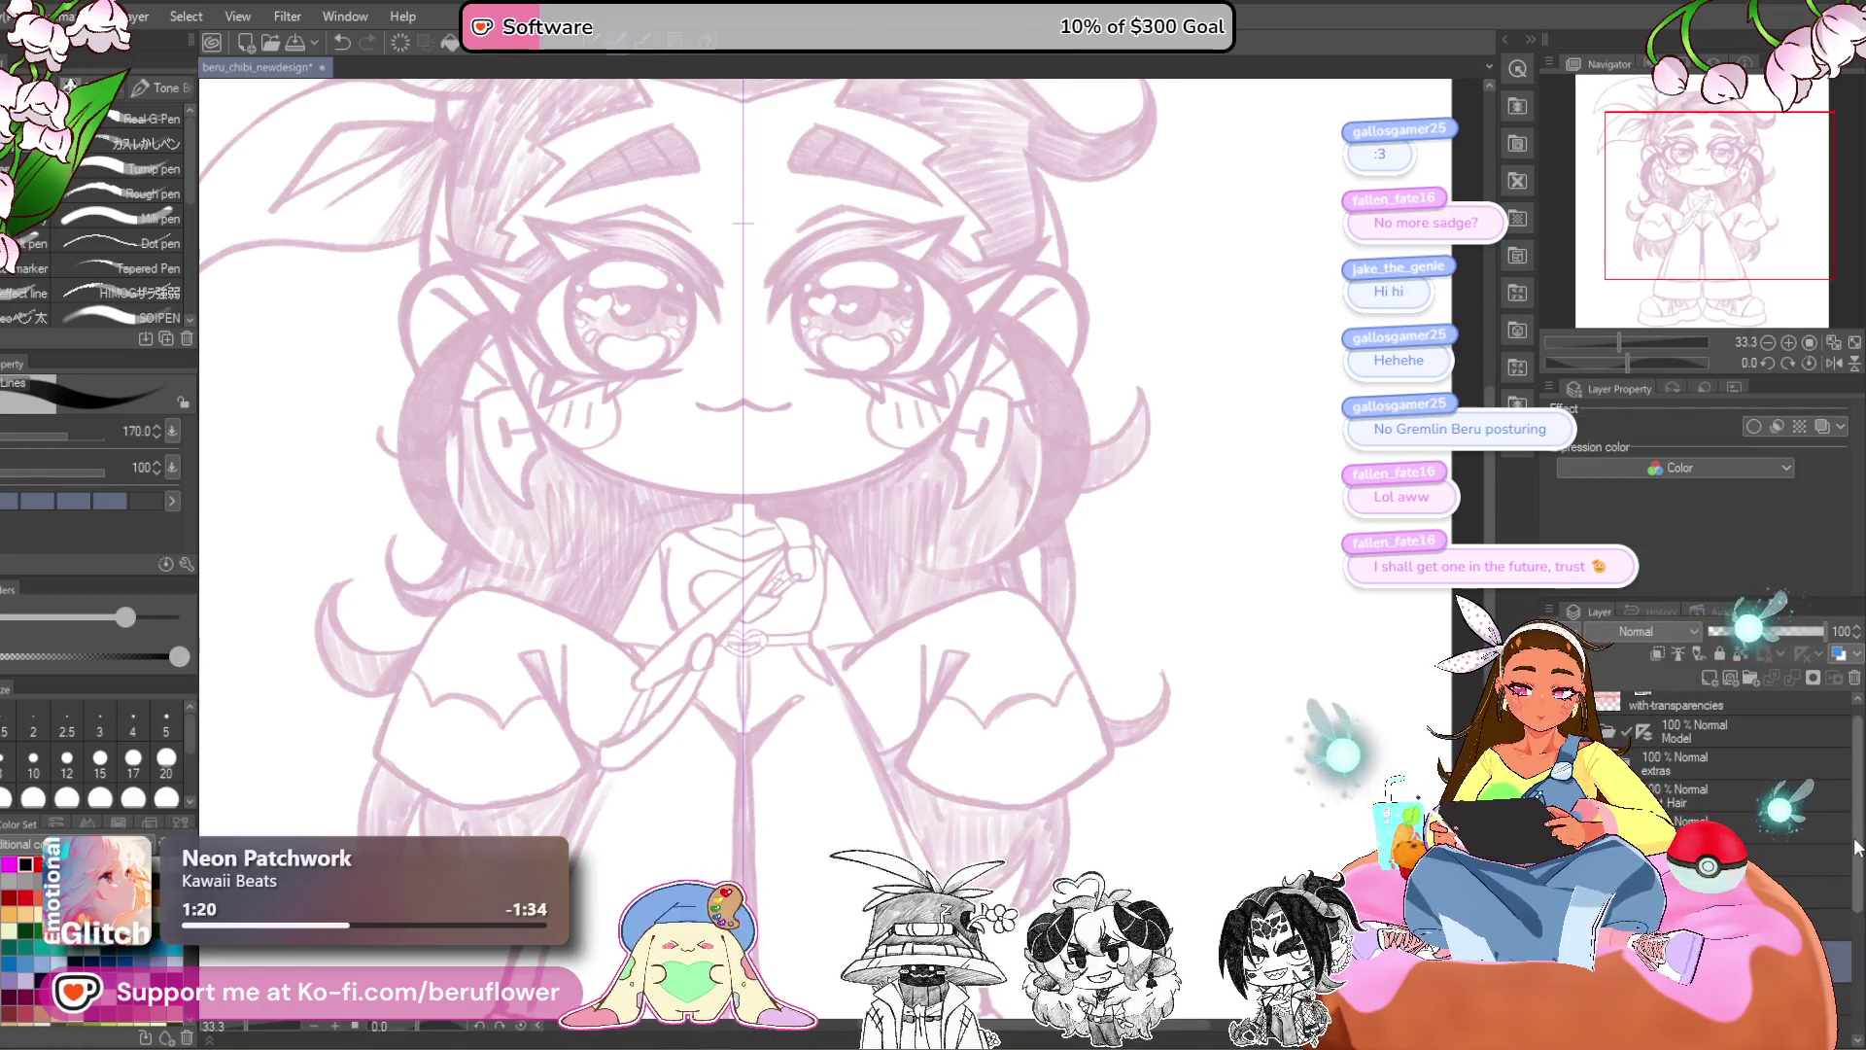
pyautogui.scroll(-5, 1804, 894)
pyautogui.click(1827, 859)
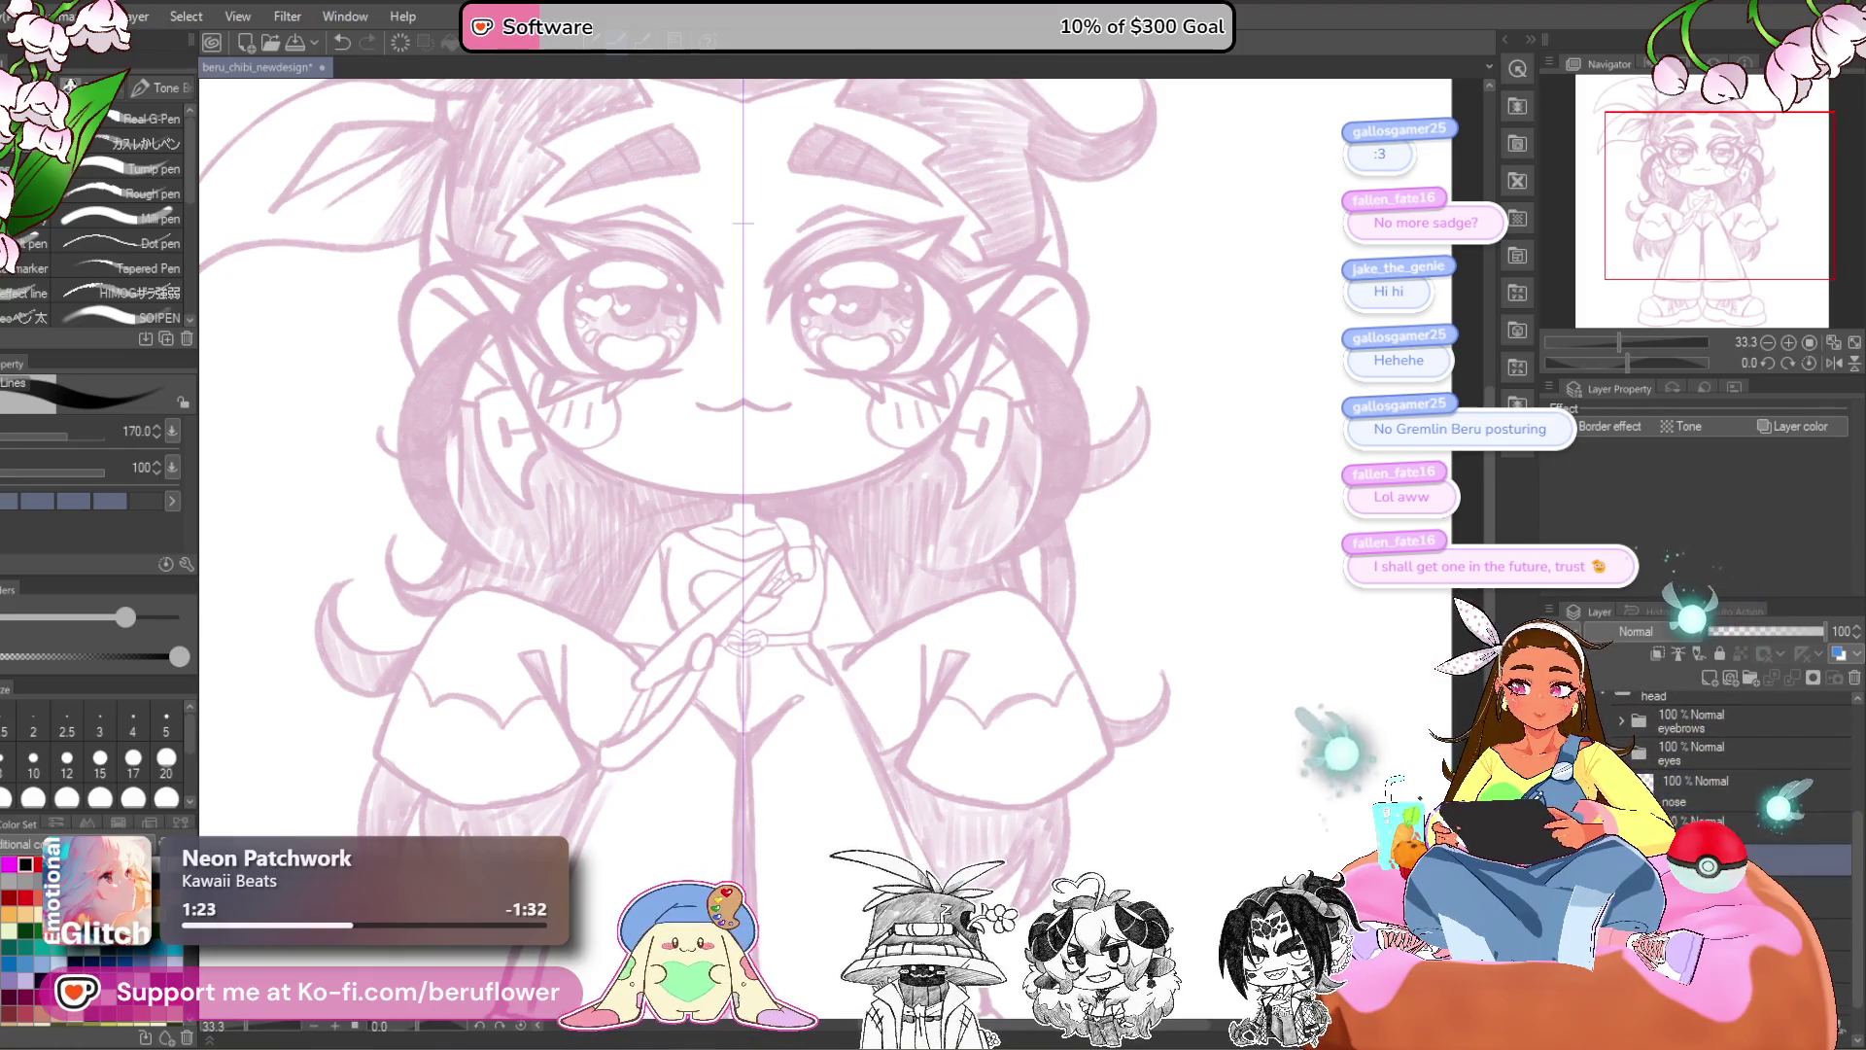
pyautogui.click(1827, 896)
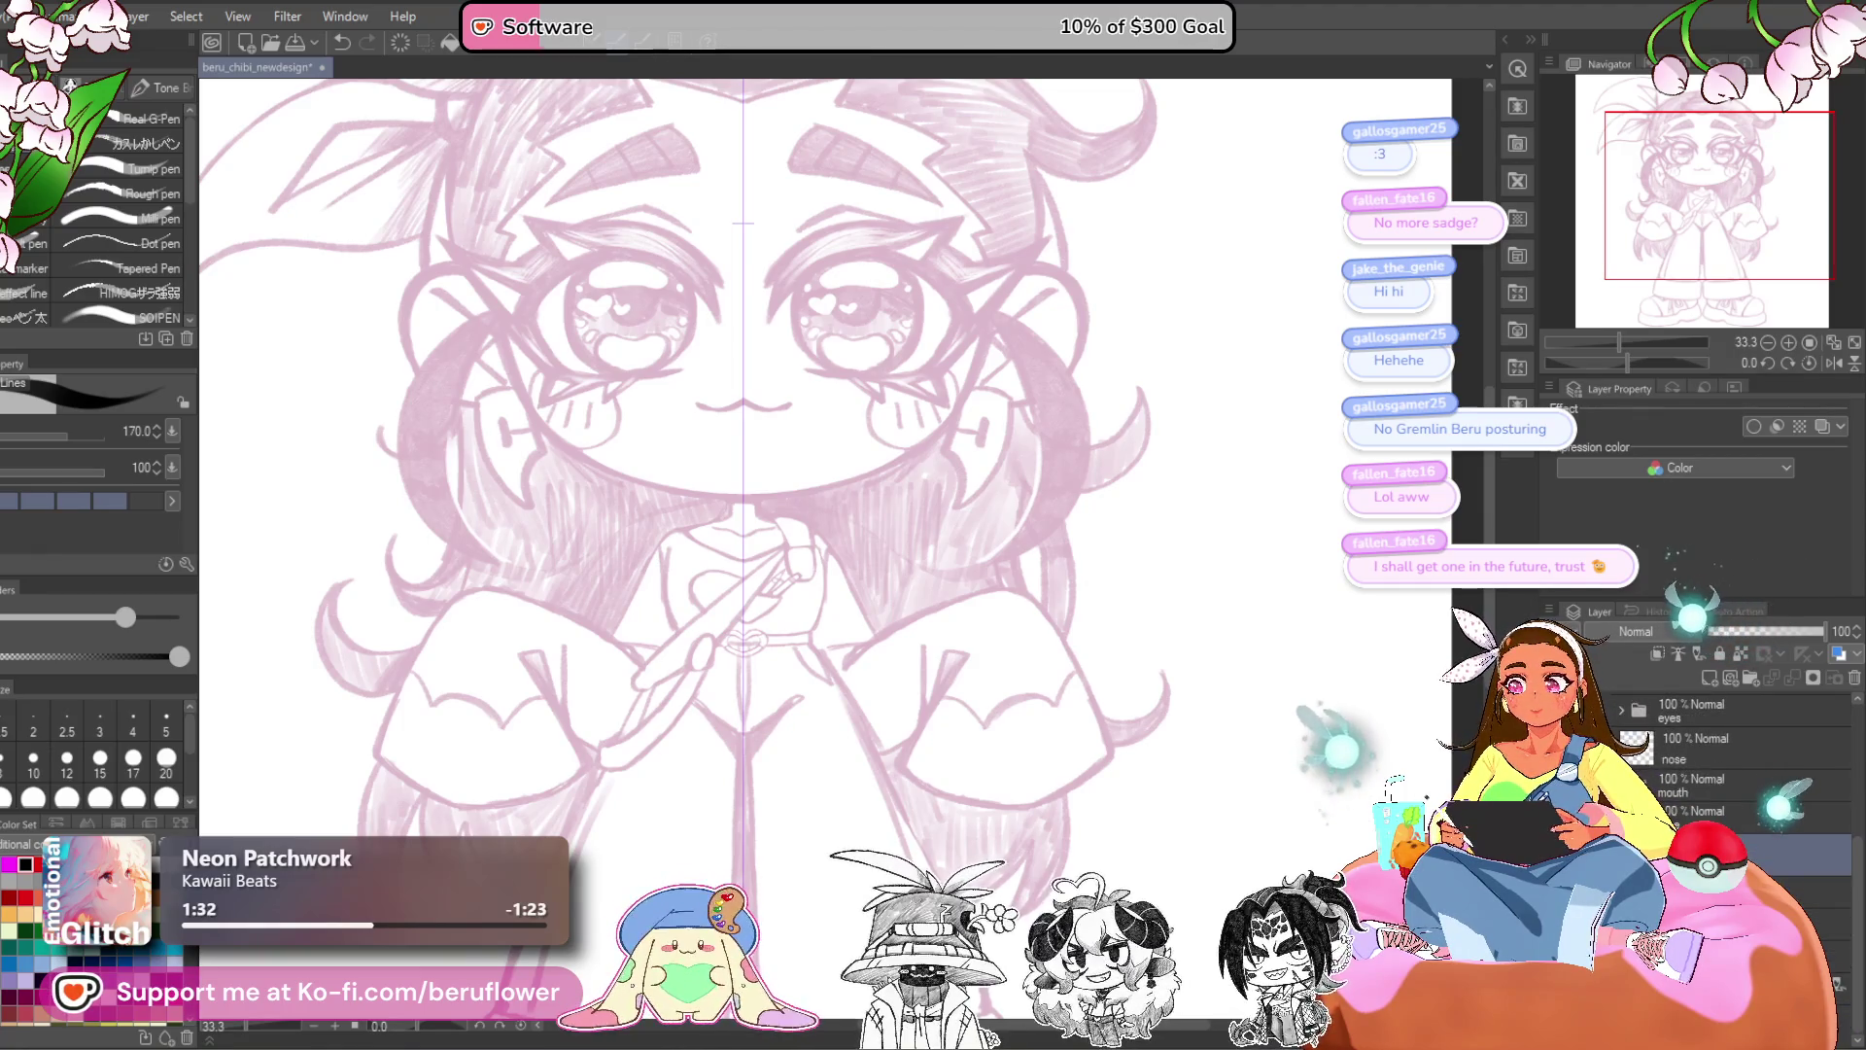
pyautogui.scroll(-1, 1716, 777)
pyautogui.click(1710, 811)
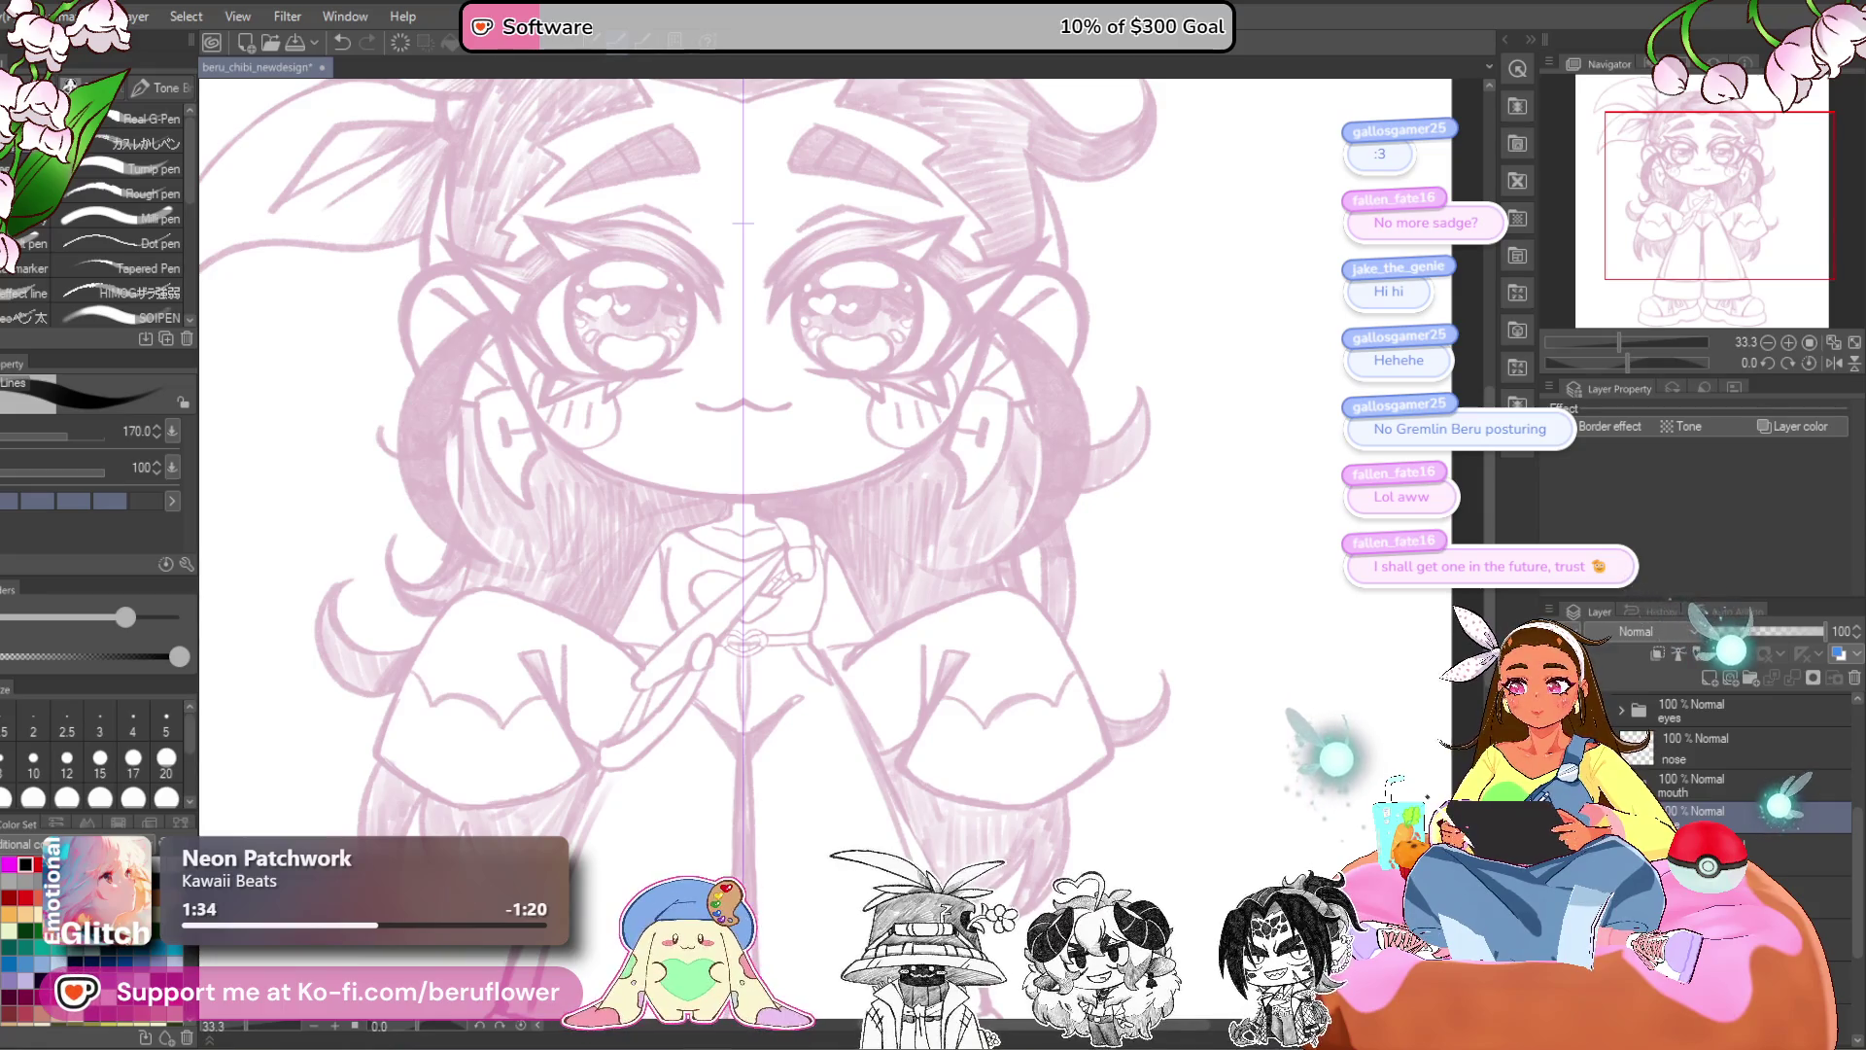
pyautogui.scroll(-1, 1716, 778)
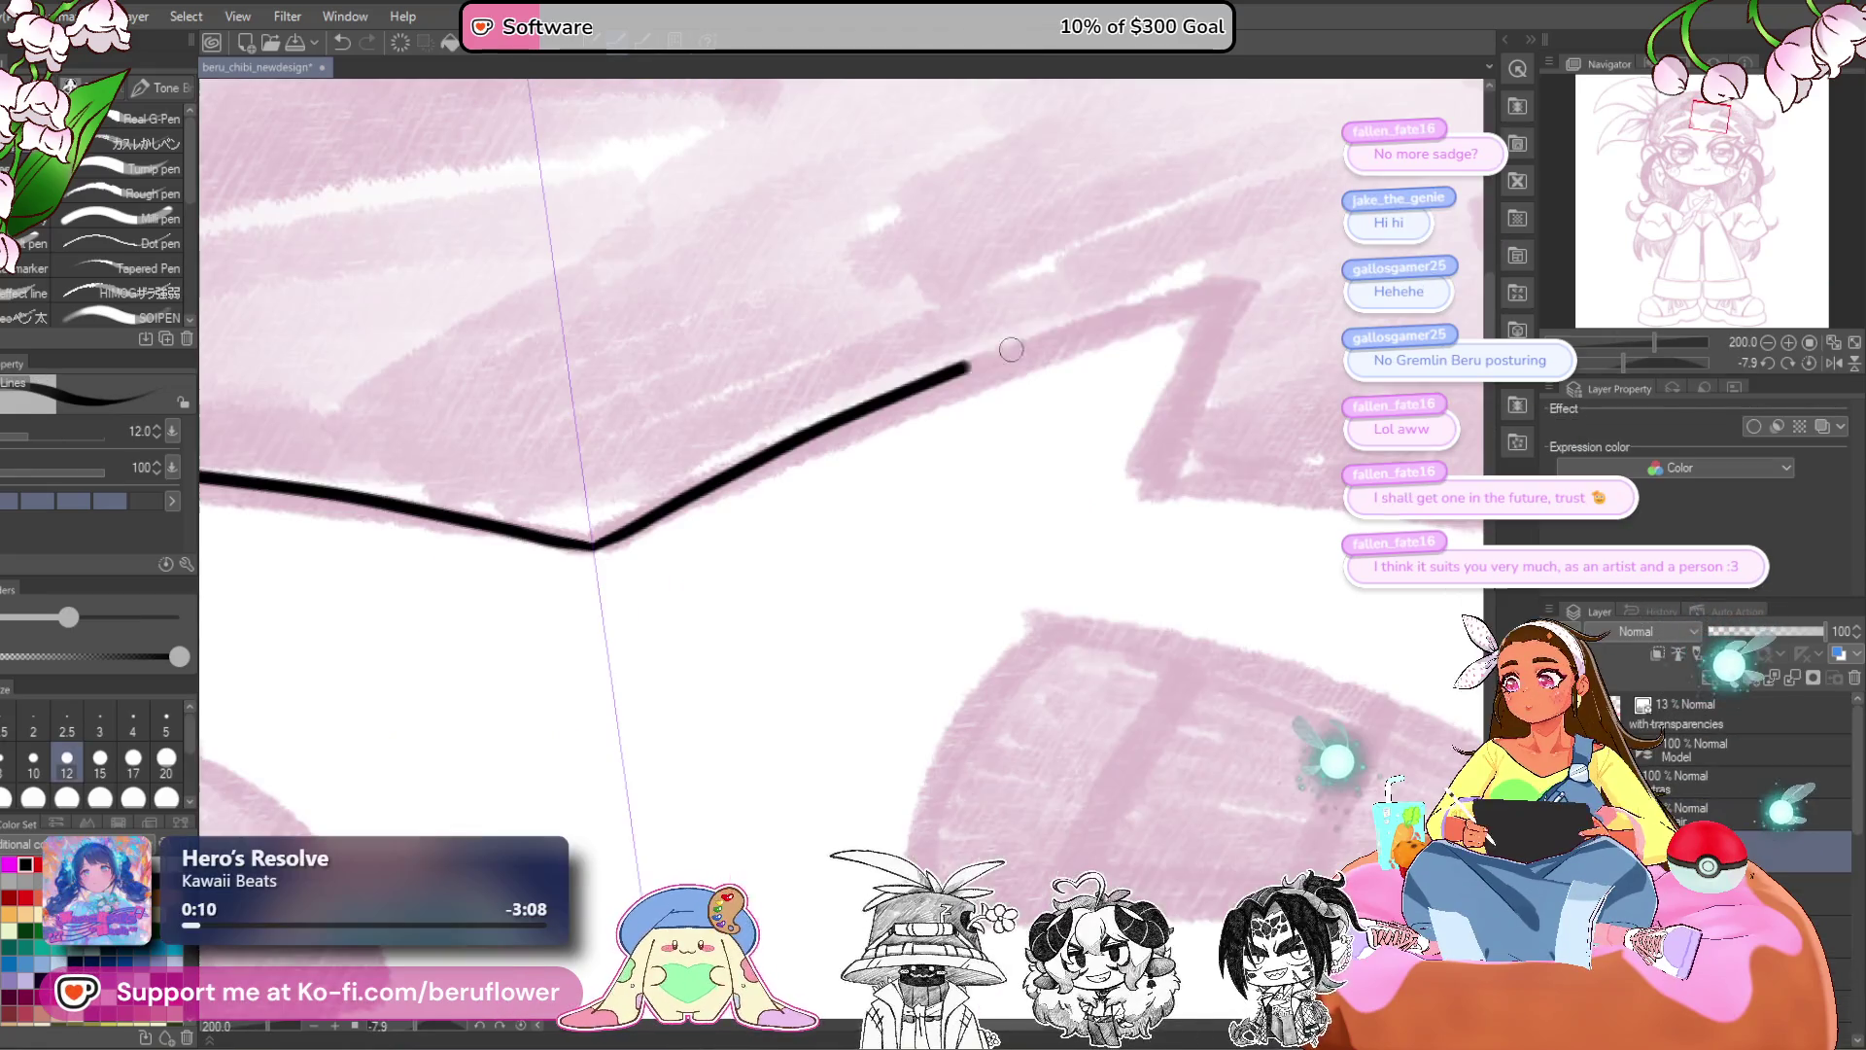
# - Try a rougher brush along the bangs edge, then undo and erase the test strokes
pyautogui.click(146, 143)
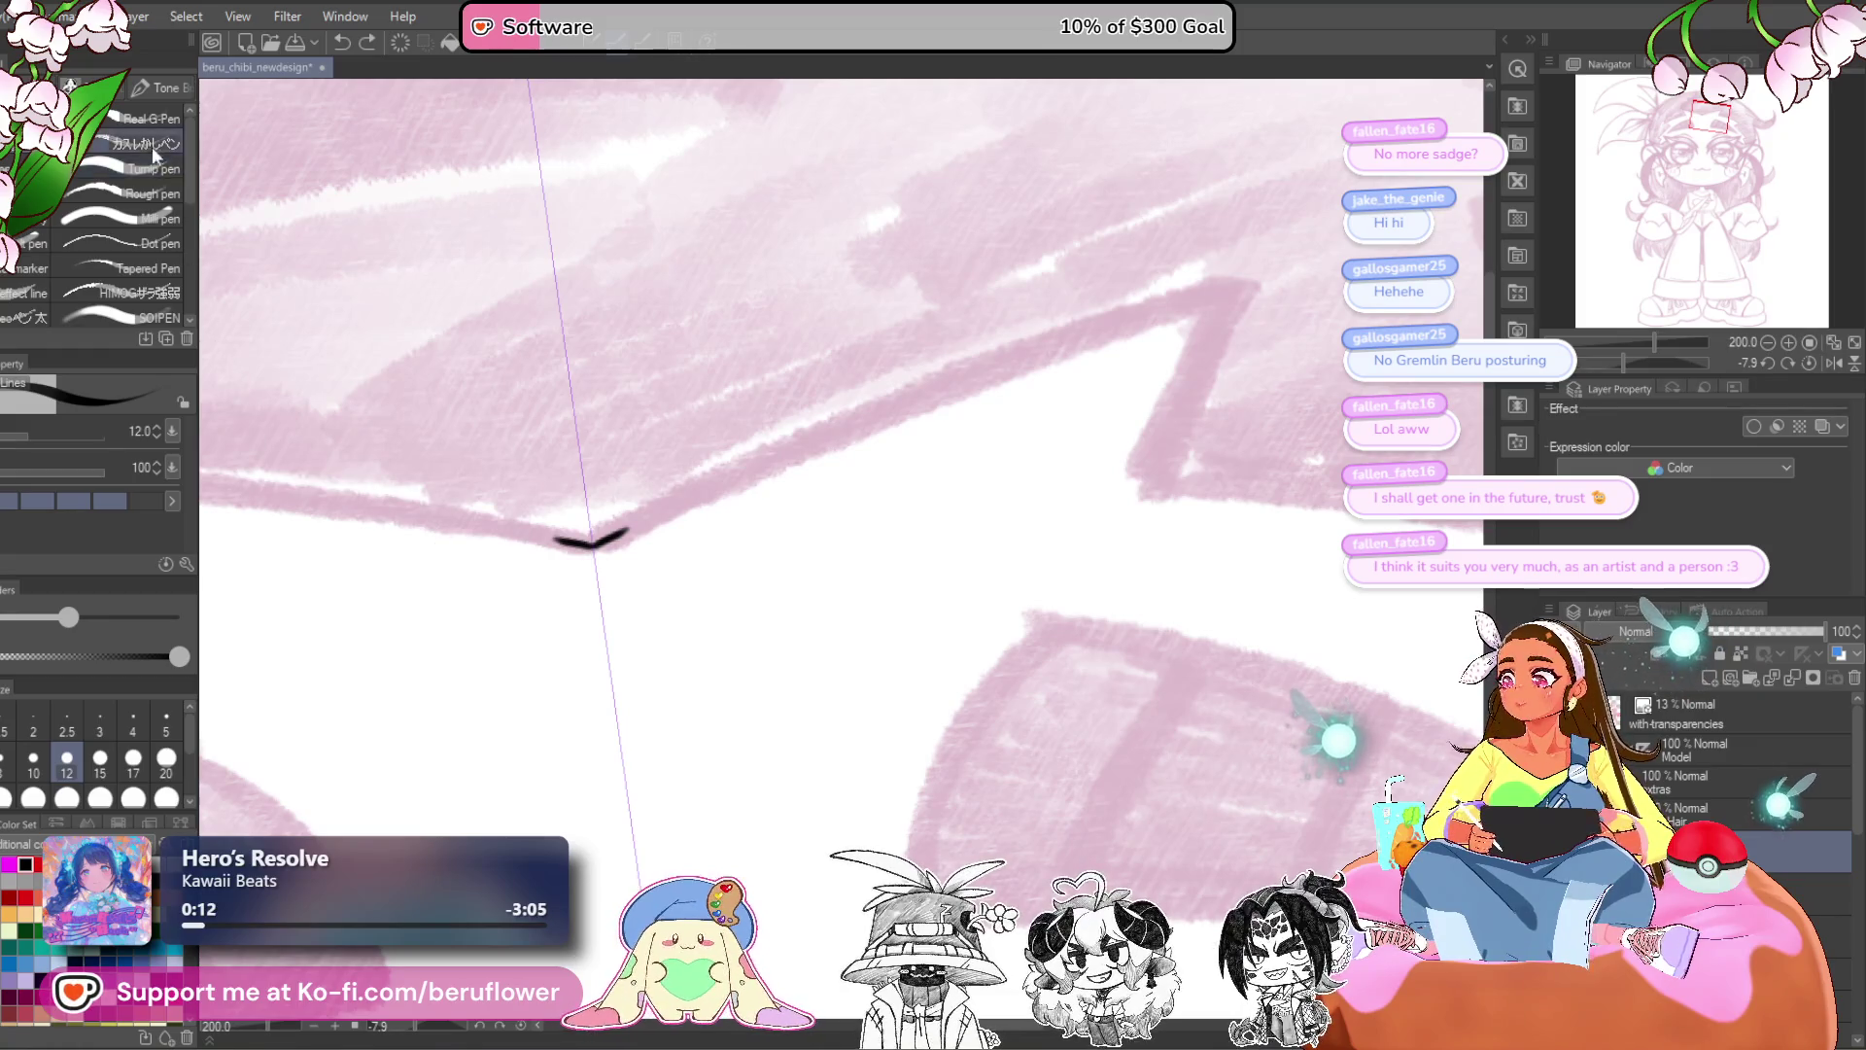
pyautogui.moveTo(473, 522); pyautogui.dragTo(702, 492)
pyautogui.moveTo(598, 540)
pyautogui.mouseDown()
pyautogui.moveTo(979, 366)
pyautogui.moveTo(1216, 292)
pyautogui.mouseUp()
pyautogui.hotkey('ctrl', 'z')
pyautogui.press('c')
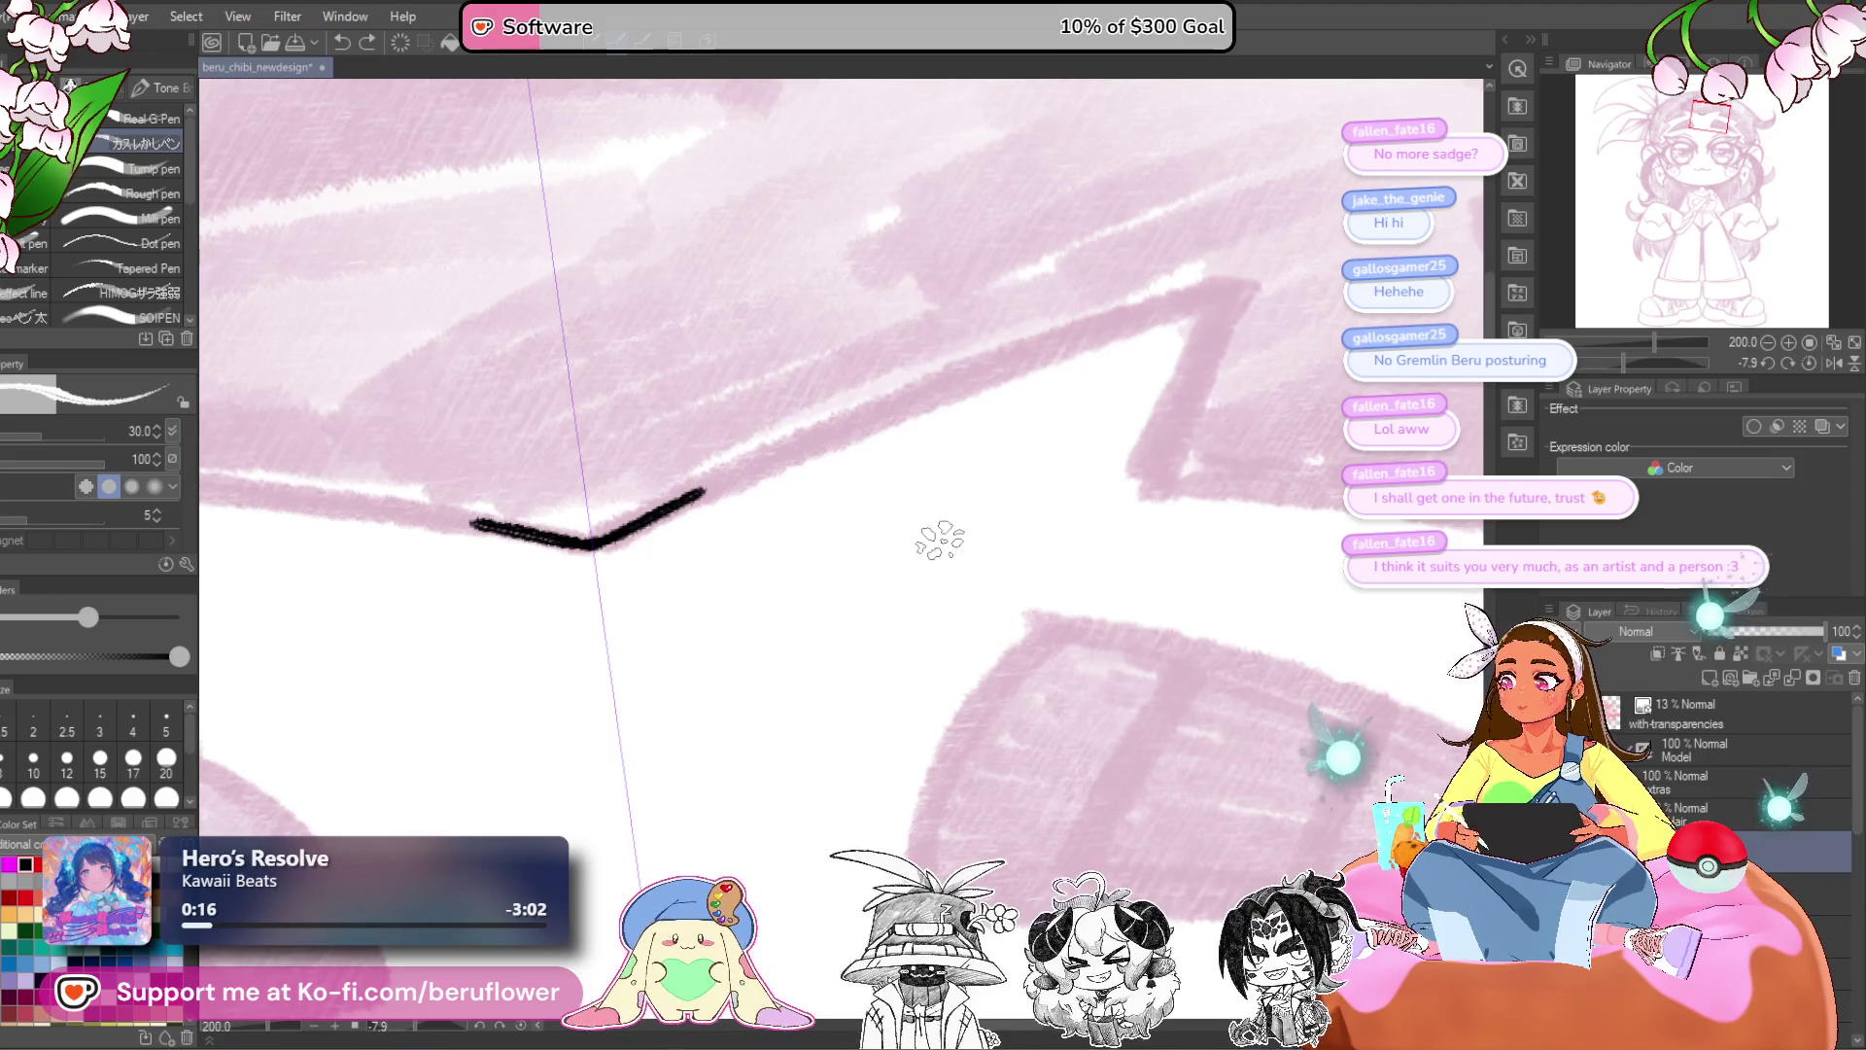
pyautogui.moveTo(700, 494)
pyautogui.mouseDown()
pyautogui.moveTo(587, 542)
pyautogui.moveTo(486, 527)
pyautogui.mouseUp()
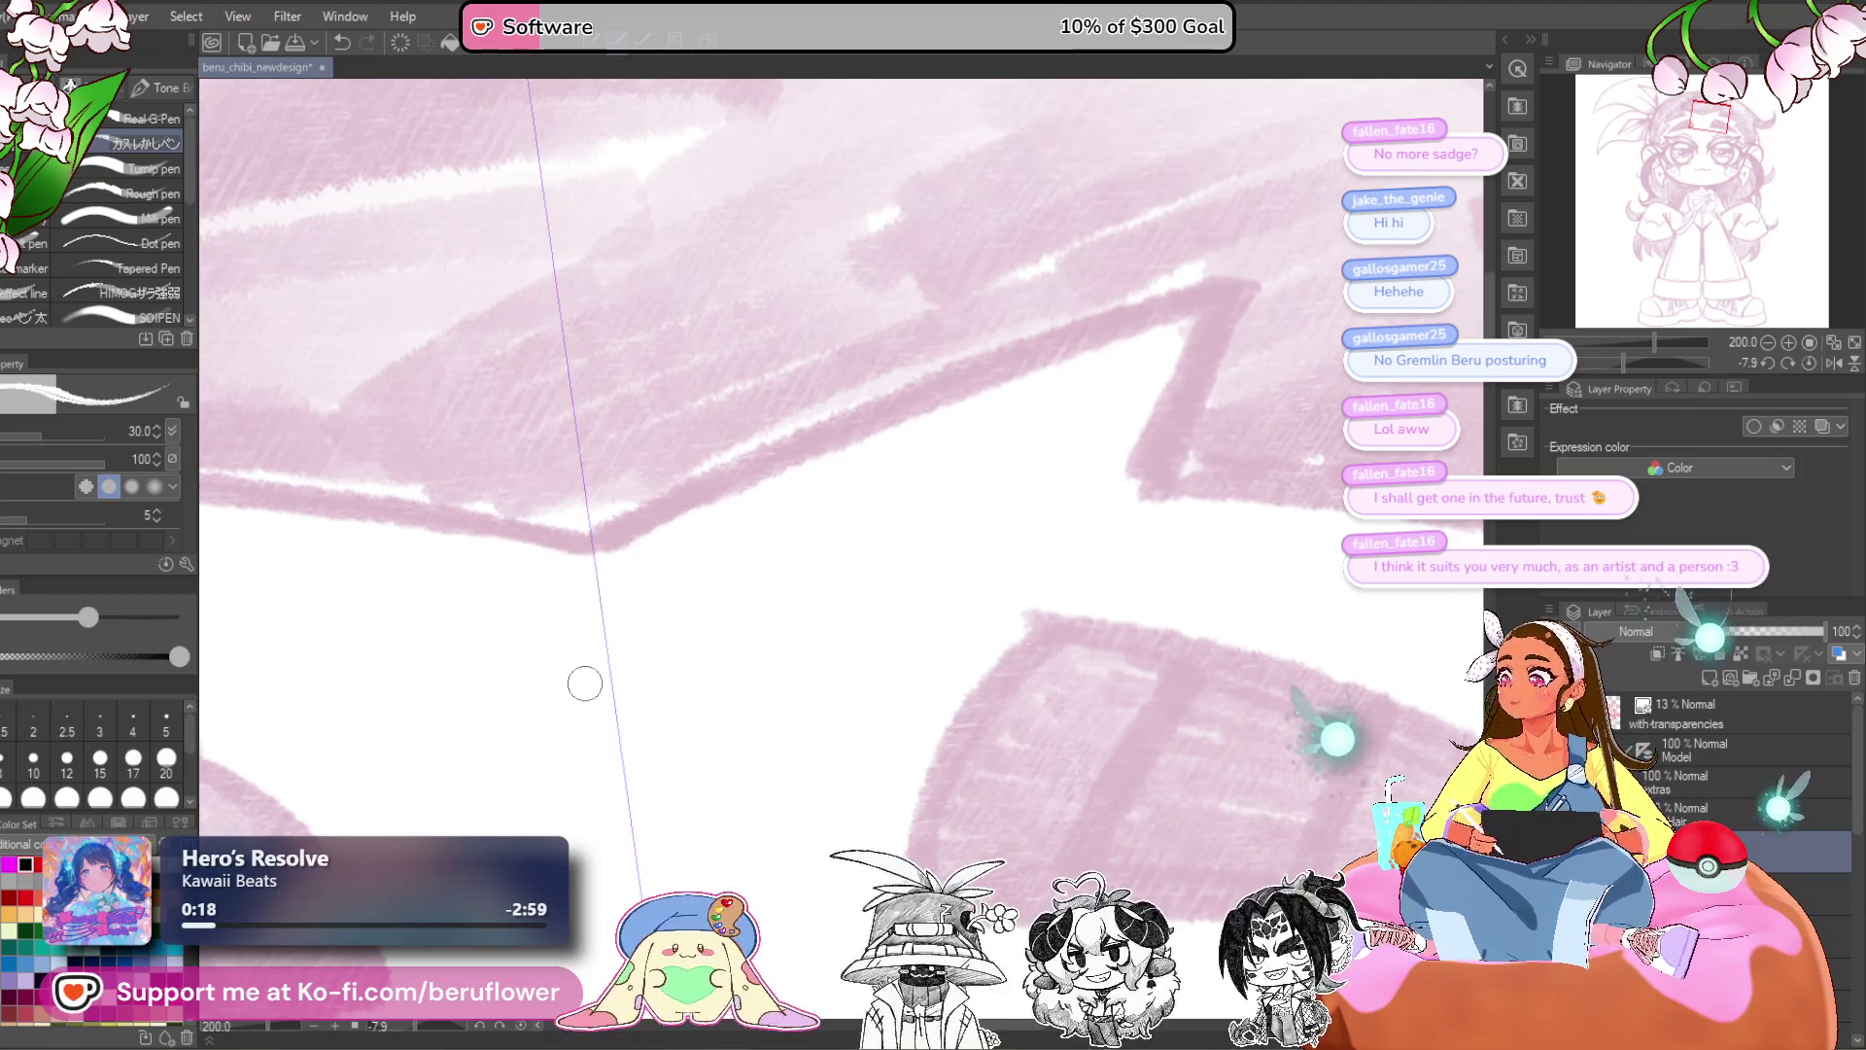
# - Choose the Tapered Pen brush and set its size to 15
pyautogui.click(139, 269)
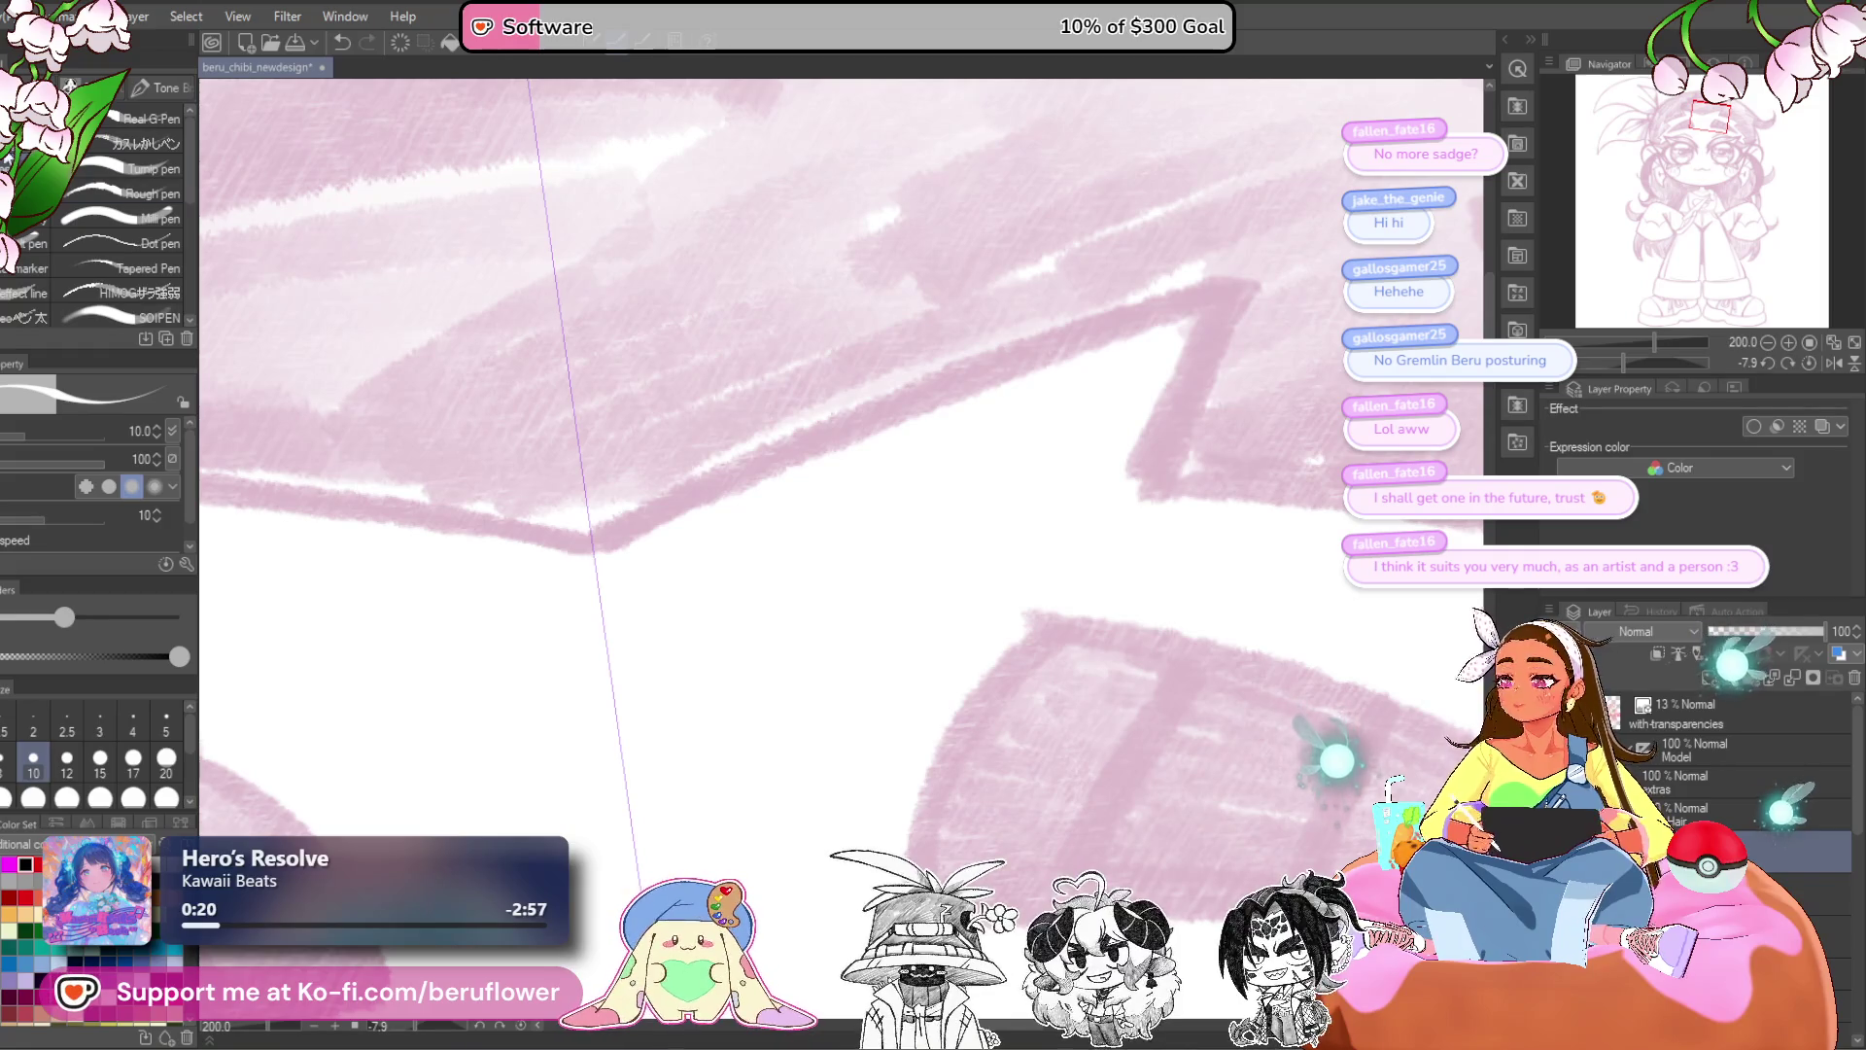
pyautogui.click(66, 763)
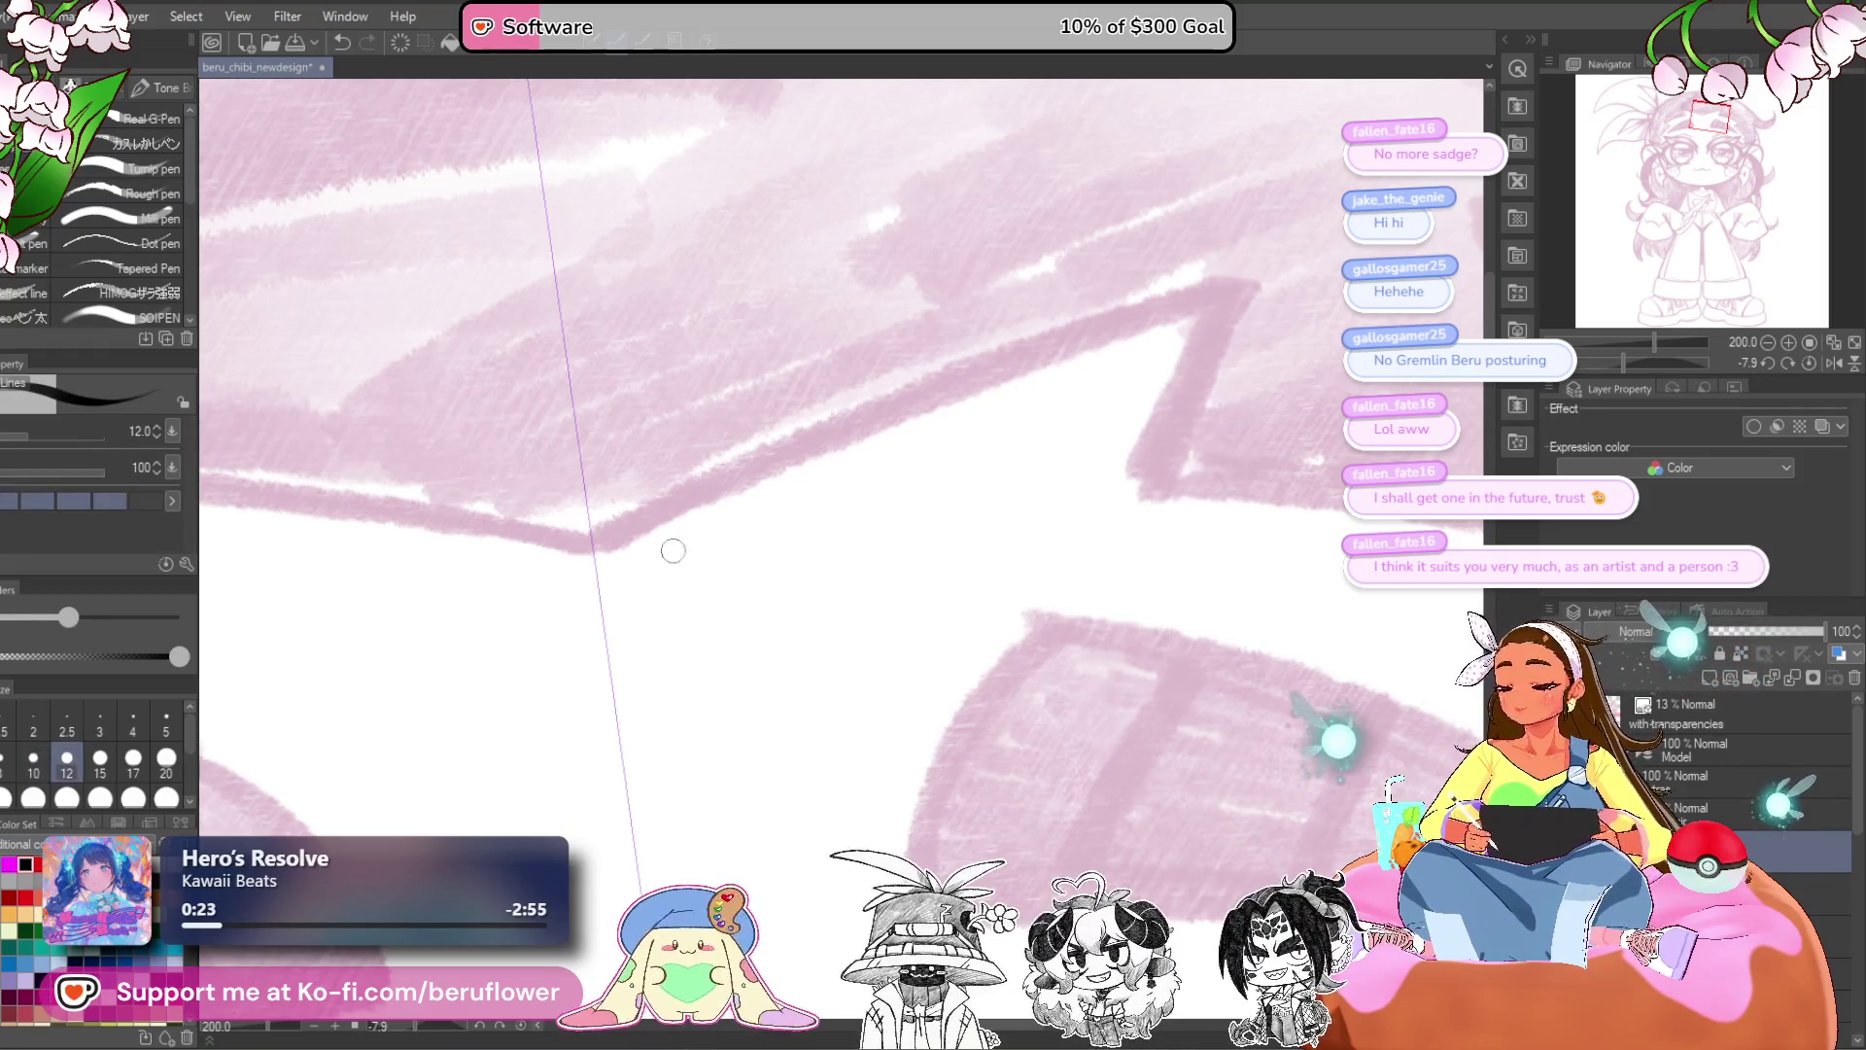
pyautogui.moveTo(890, 541); pyautogui.dragTo(884, 597)
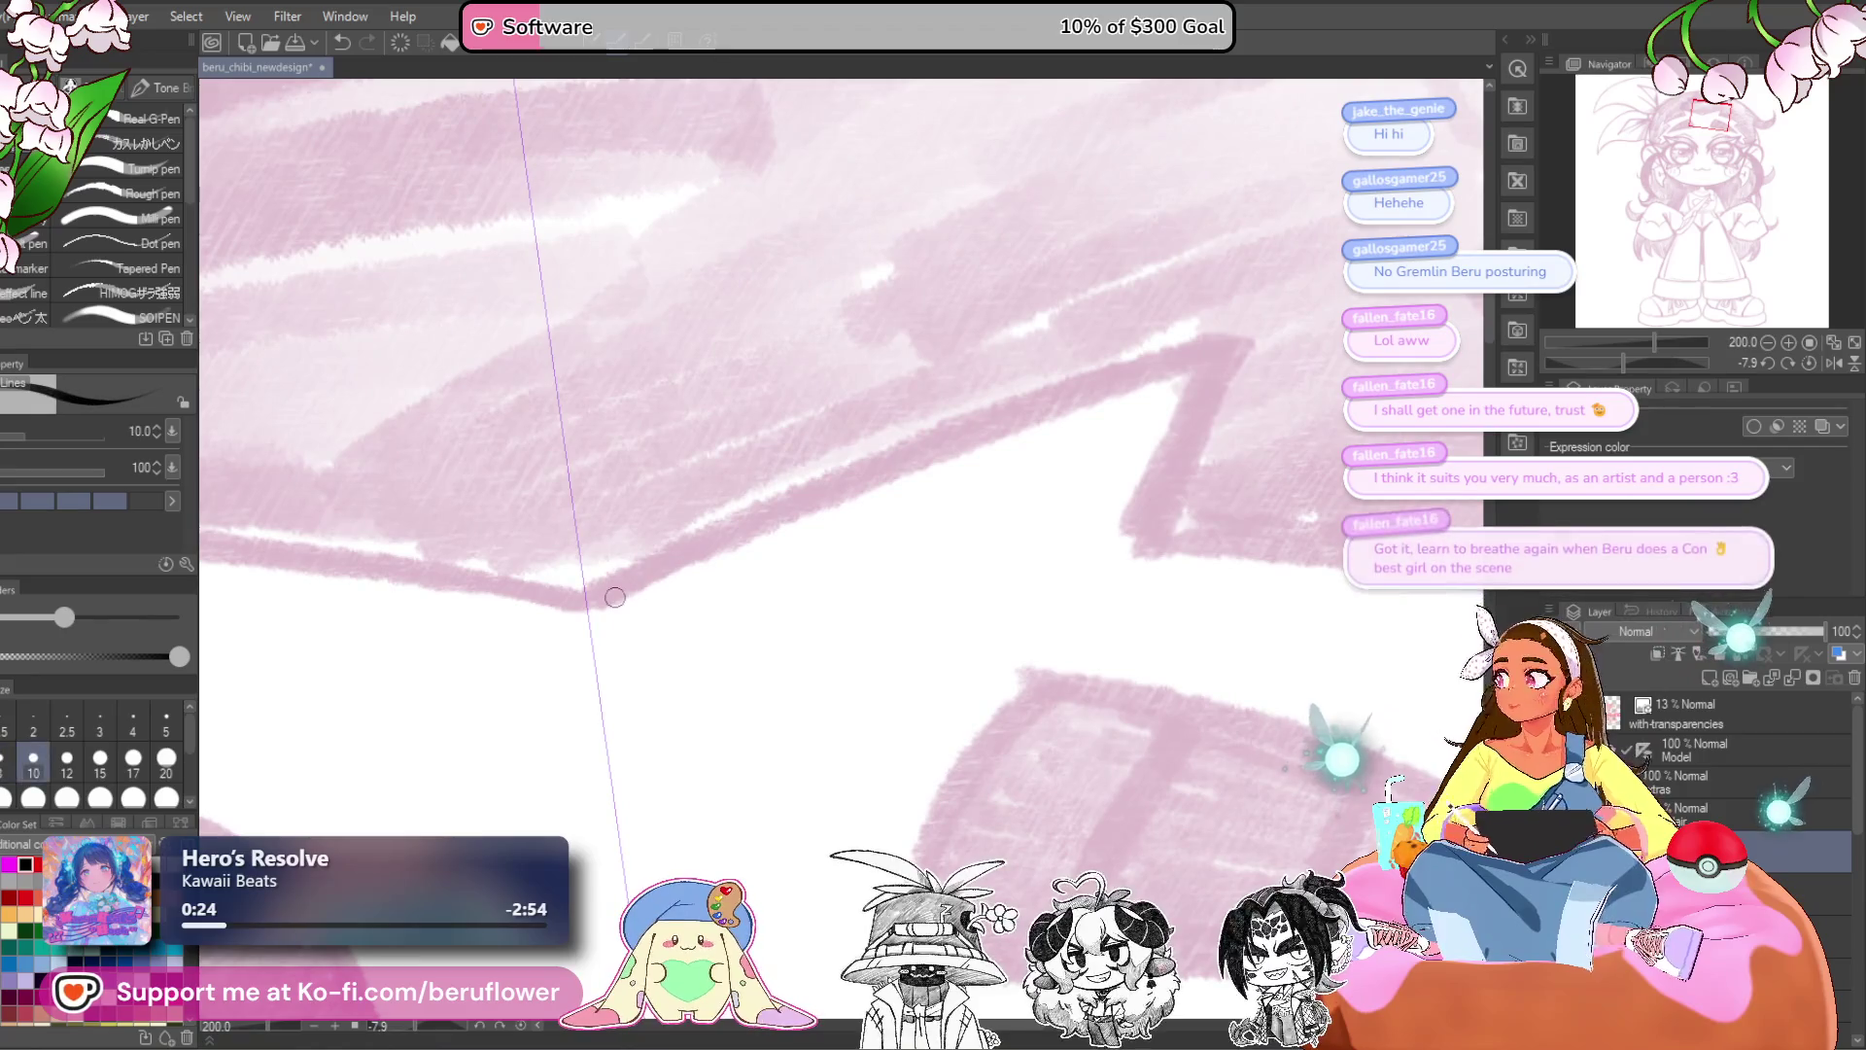
pyautogui.press('[')
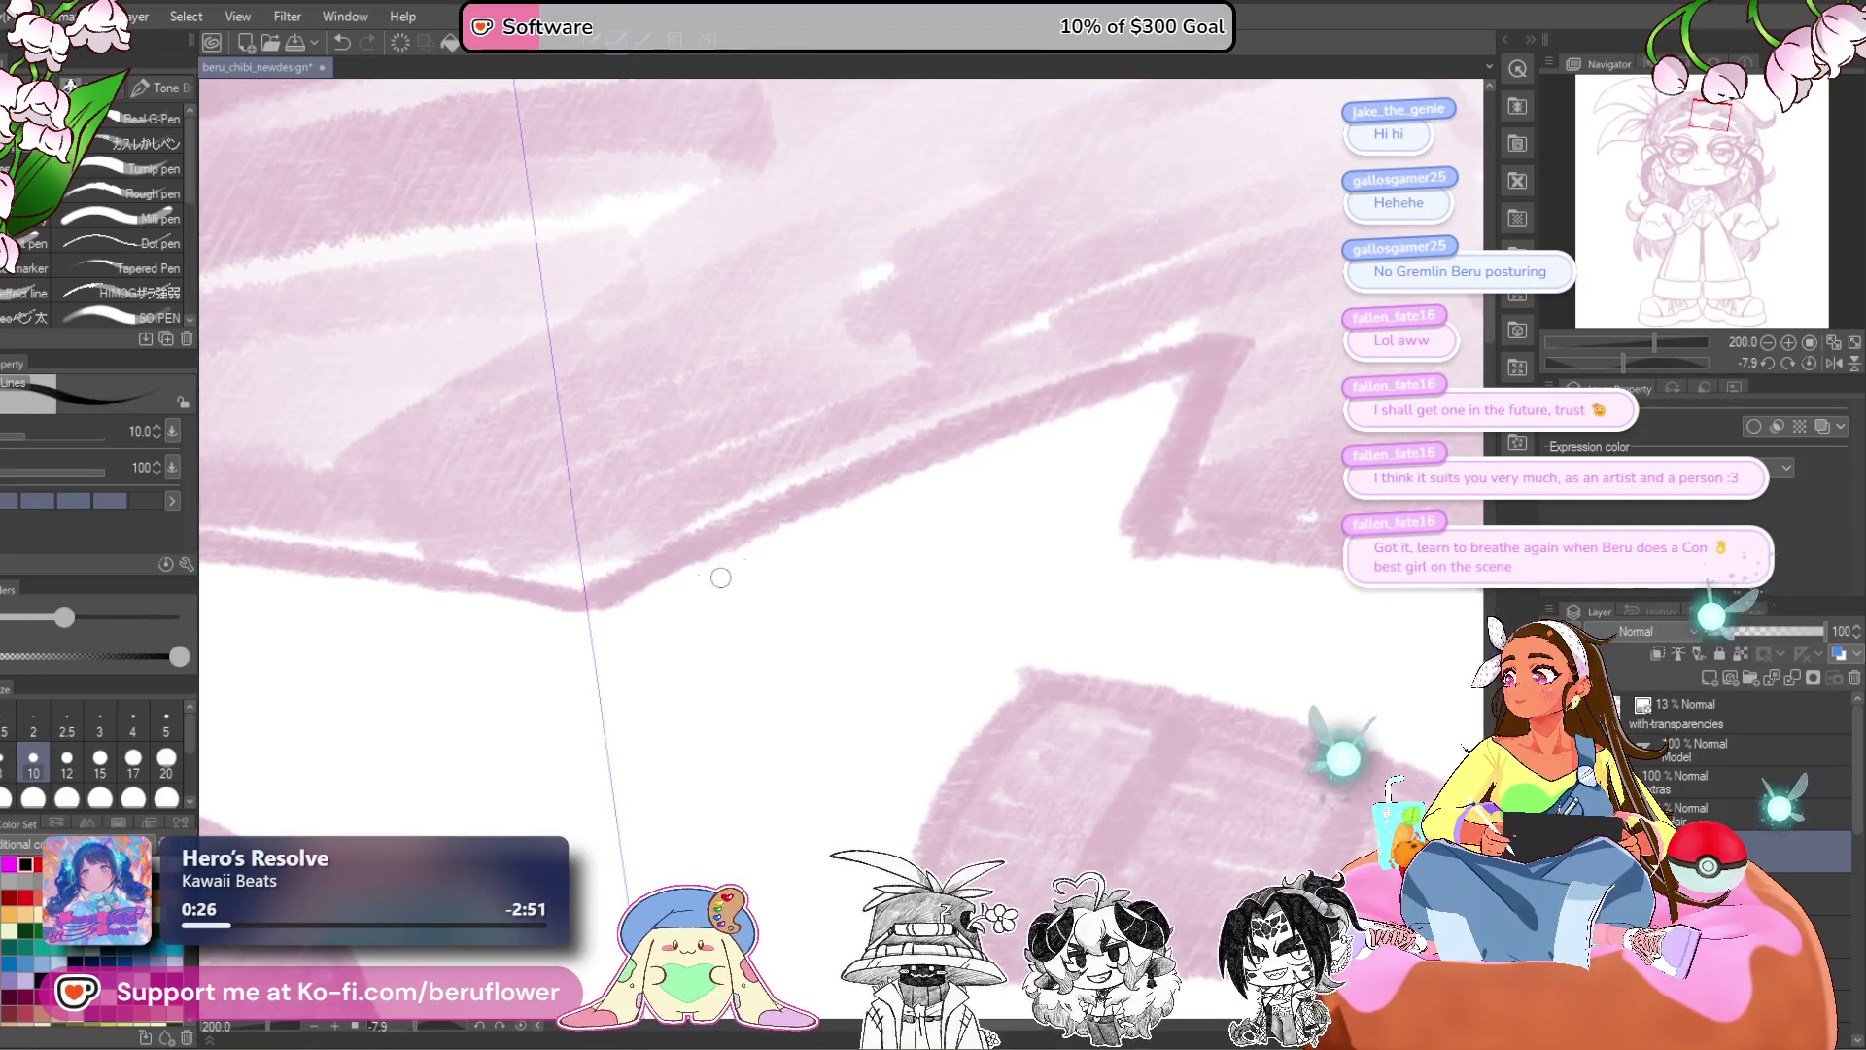
pyautogui.moveTo(928, 561); pyautogui.dragTo(1010, 499)
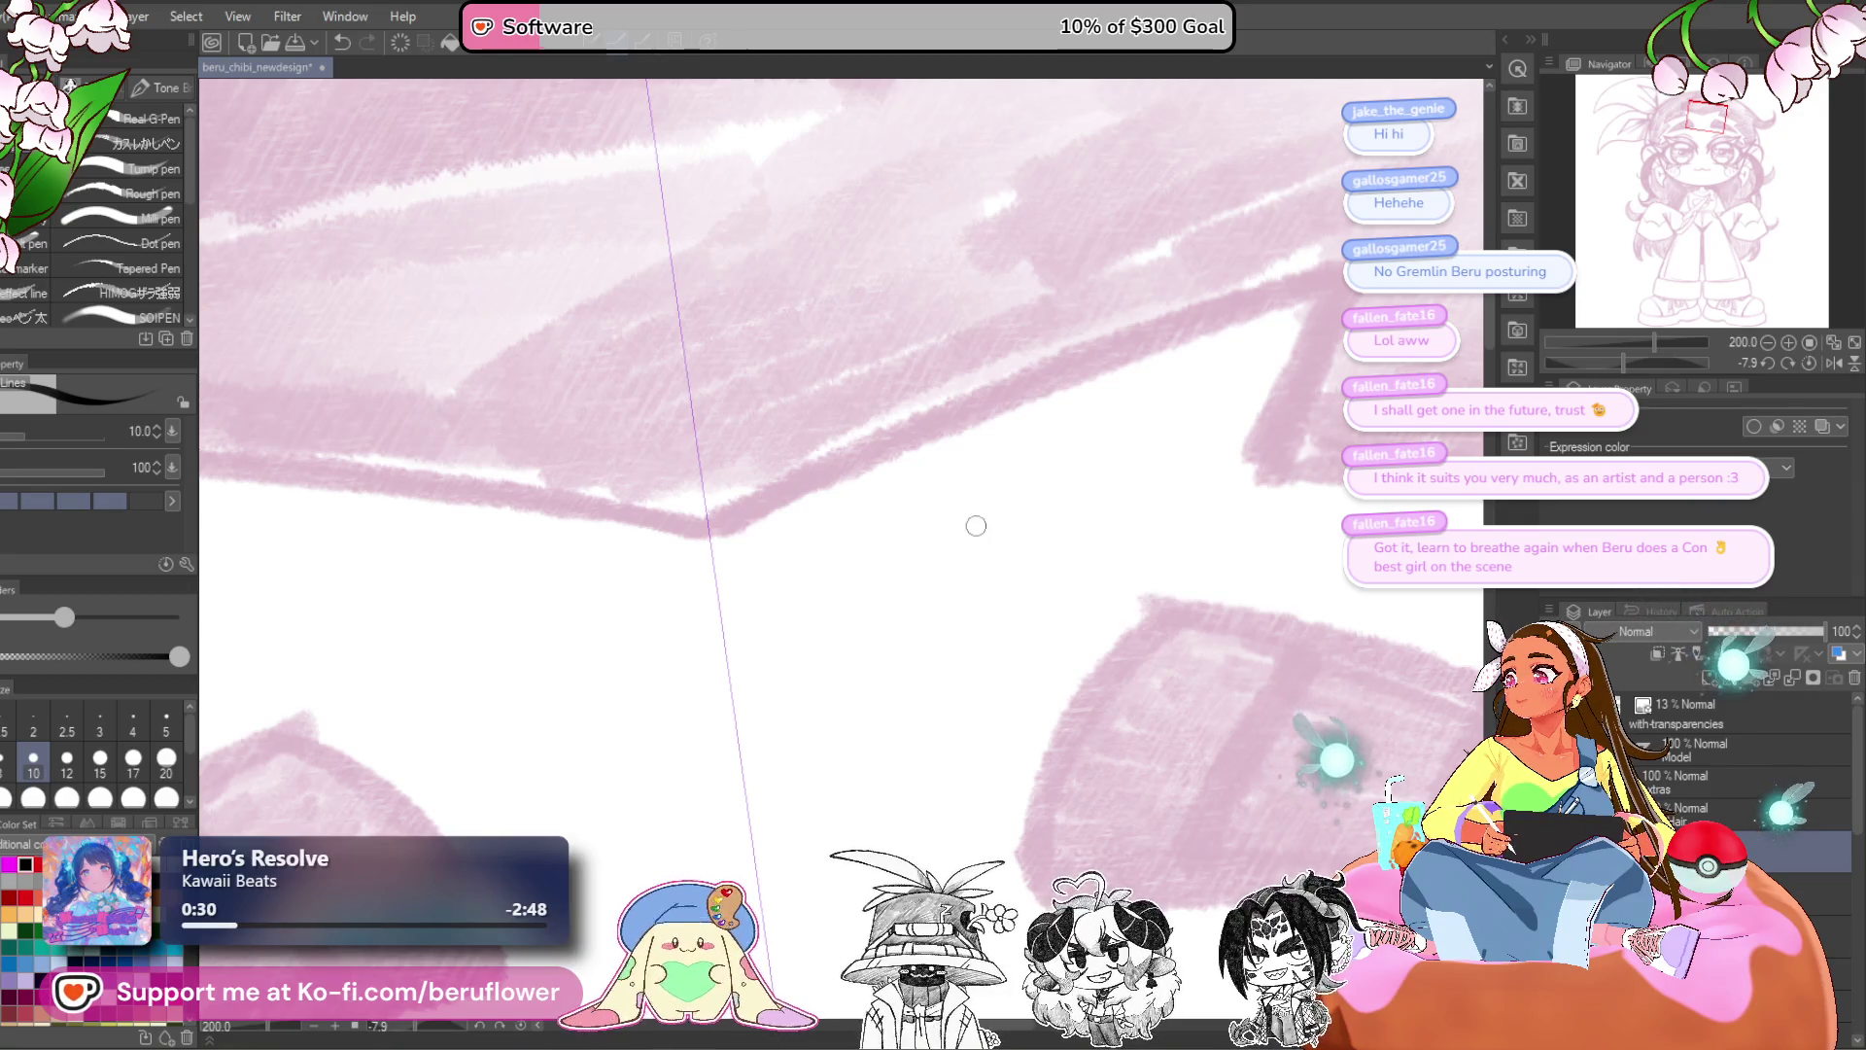
pyautogui.moveTo(969, 534); pyautogui.dragTo(924, 570)
pyautogui.press(']')
pyautogui.press(']')
# - Ink the full V-shaped bangs line across the forehead
pyautogui.moveTo(1288, 337)
pyautogui.mouseDown()
pyautogui.moveTo(855, 490)
pyautogui.moveTo(680, 598)
pyautogui.mouseUp()
pyautogui.moveTo(906, 467); pyautogui.dragTo(374, 544)
pyautogui.hotkey('ctrl', 'z')
pyautogui.moveTo(1297, 339); pyautogui.dragTo(200, 515)
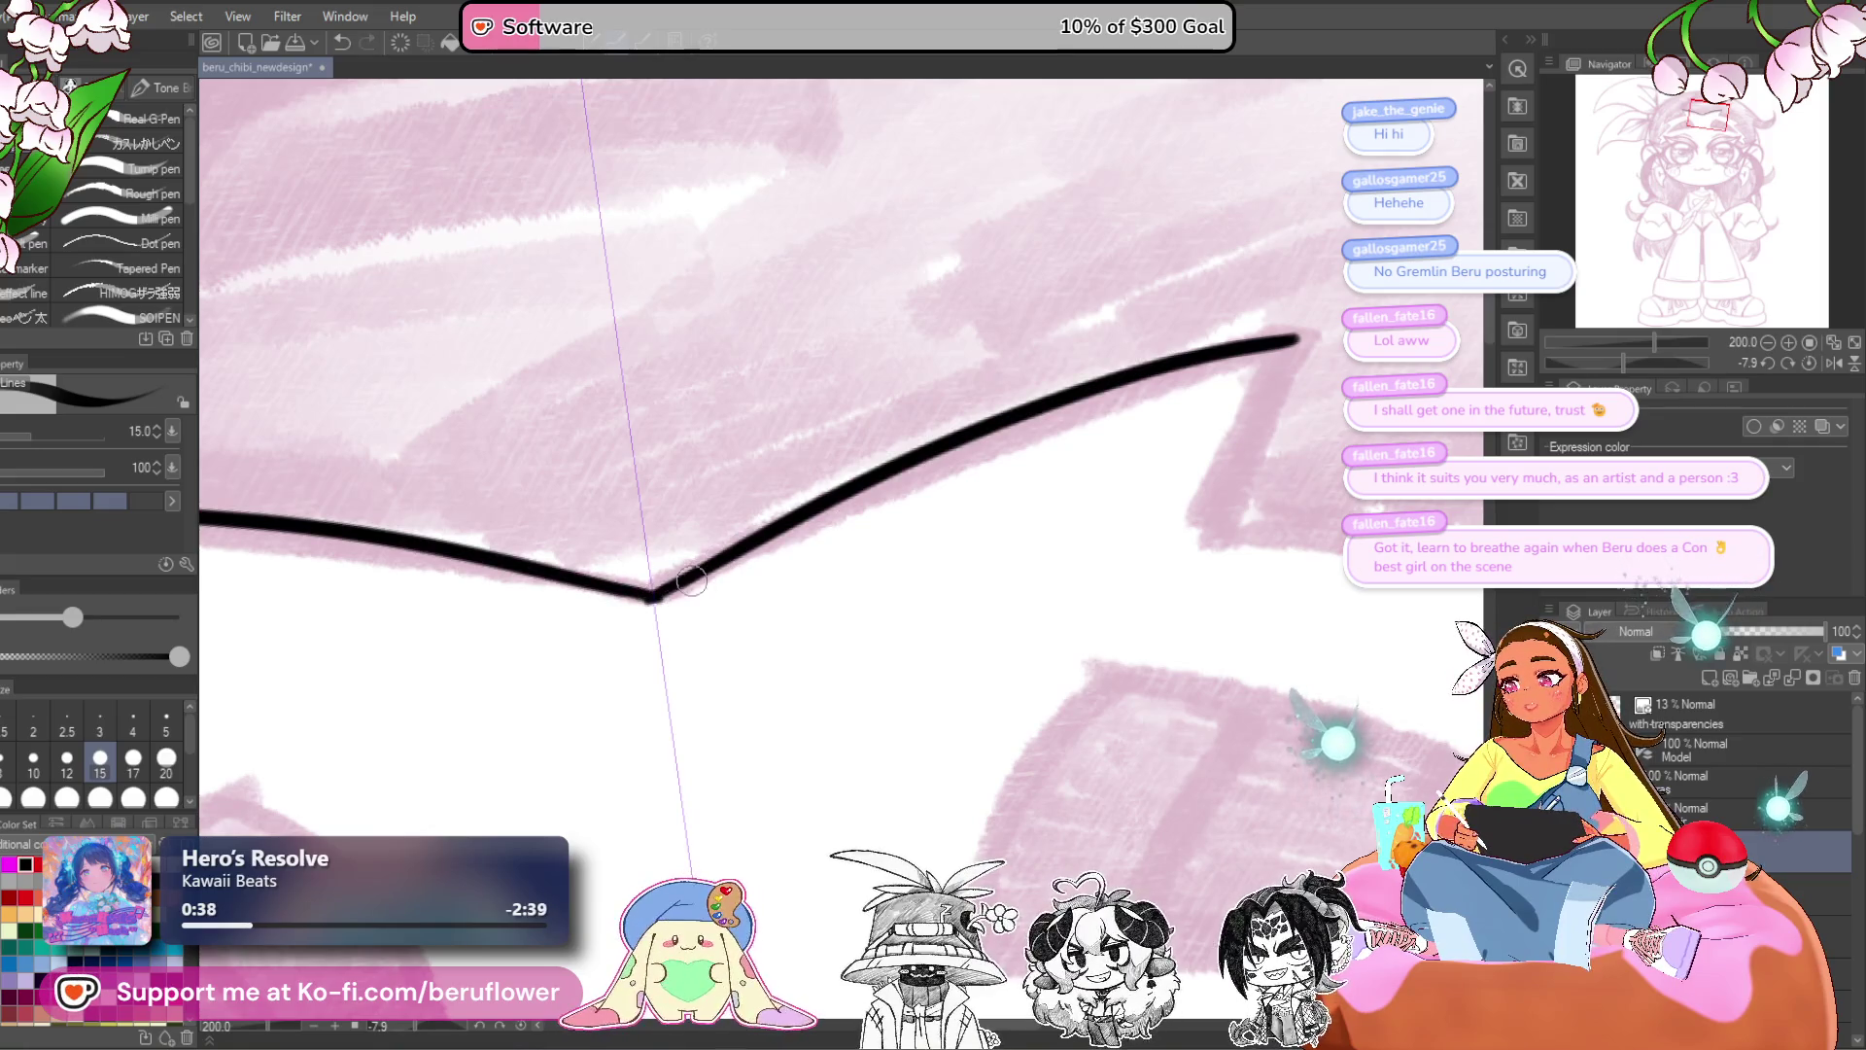
pyautogui.moveTo(685, 678); pyautogui.dragTo(694, 657)
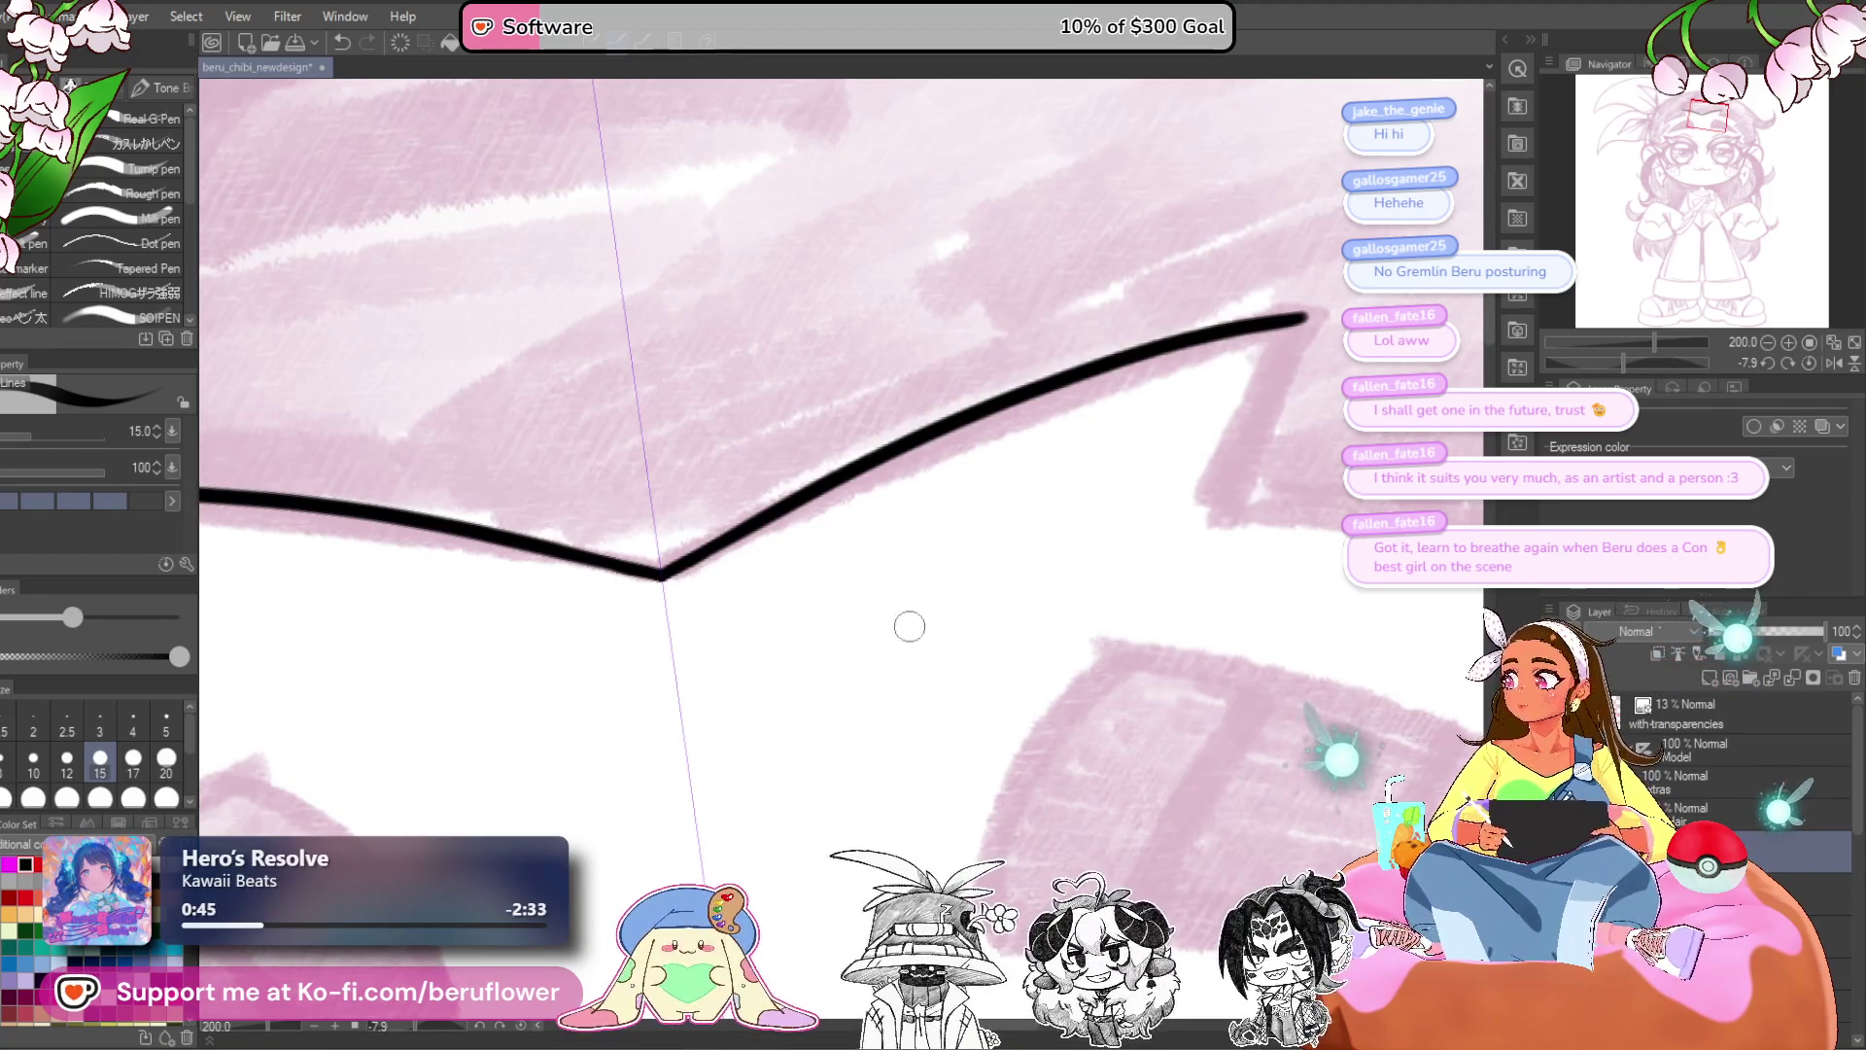
pyautogui.moveTo(1031, 741)
pyautogui.mouseDown()
pyautogui.moveTo(890, 759)
pyautogui.moveTo(985, 671)
pyautogui.mouseUp()
pyautogui.moveTo(853, 779); pyautogui.dragTo(1196, 741)
pyautogui.moveTo(1026, 723)
pyautogui.mouseDown()
pyautogui.moveTo(1177, 724)
pyautogui.moveTo(934, 774)
pyautogui.moveTo(868, 856)
pyautogui.mouseUp()
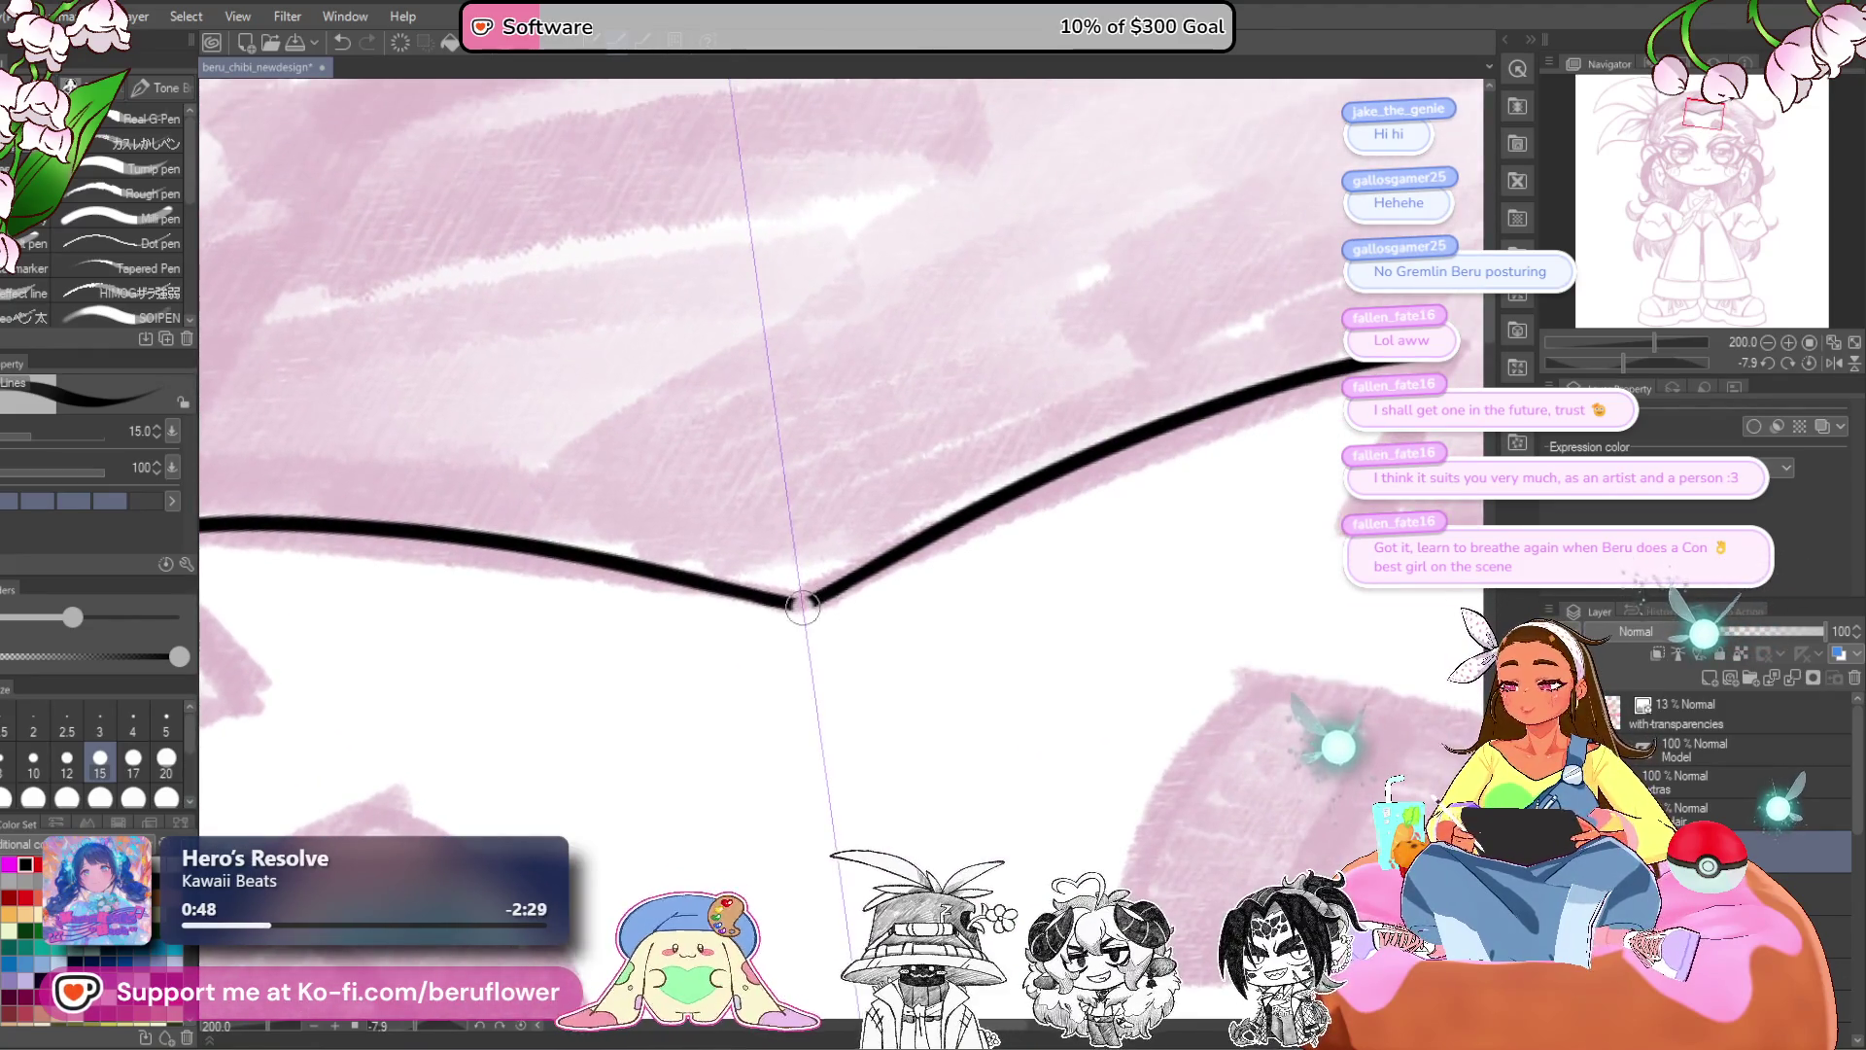
# - Undo and redo the V bangs stroke to compare, keeping it
pyautogui.hotkey('ctrl', 'z')
pyautogui.moveTo(1070, 755)
pyautogui.mouseDown()
pyautogui.moveTo(934, 799)
pyautogui.moveTo(1103, 638)
pyautogui.moveTo(1204, 433)
pyautogui.mouseUp()
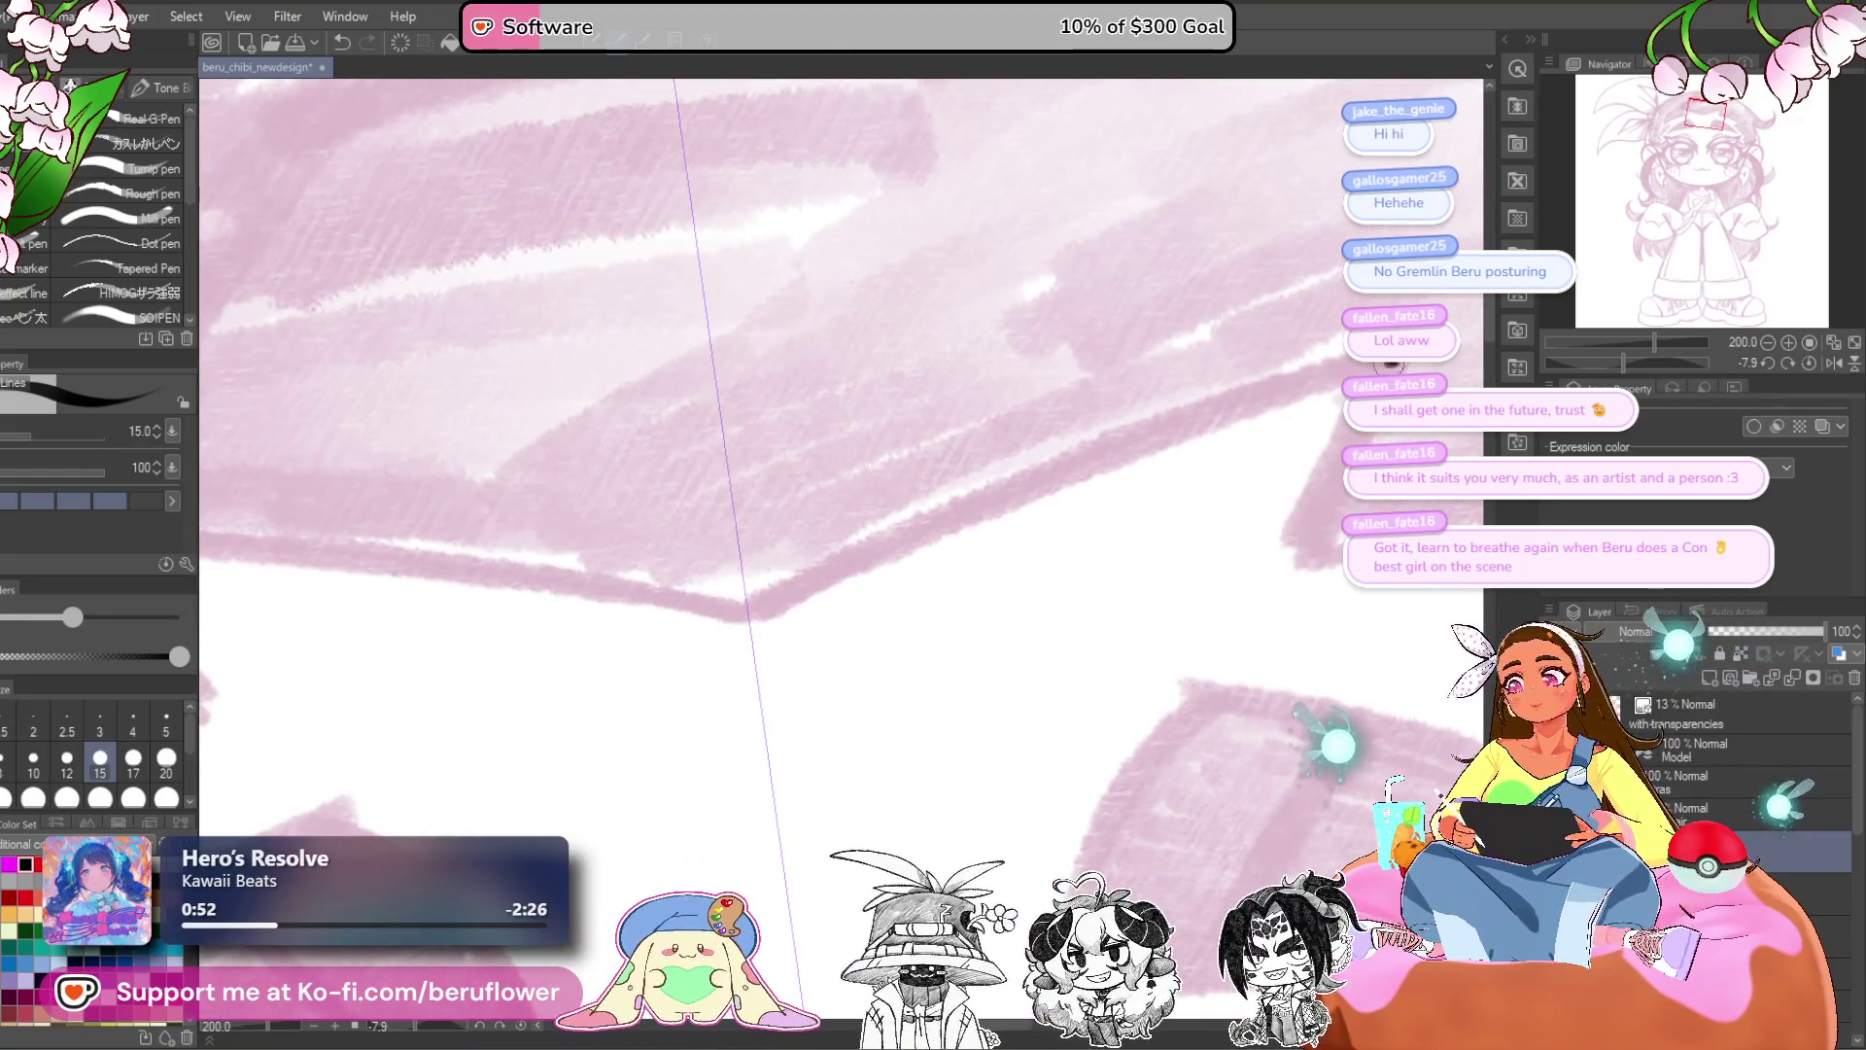
pyautogui.hotkey('ctrl', 'y')
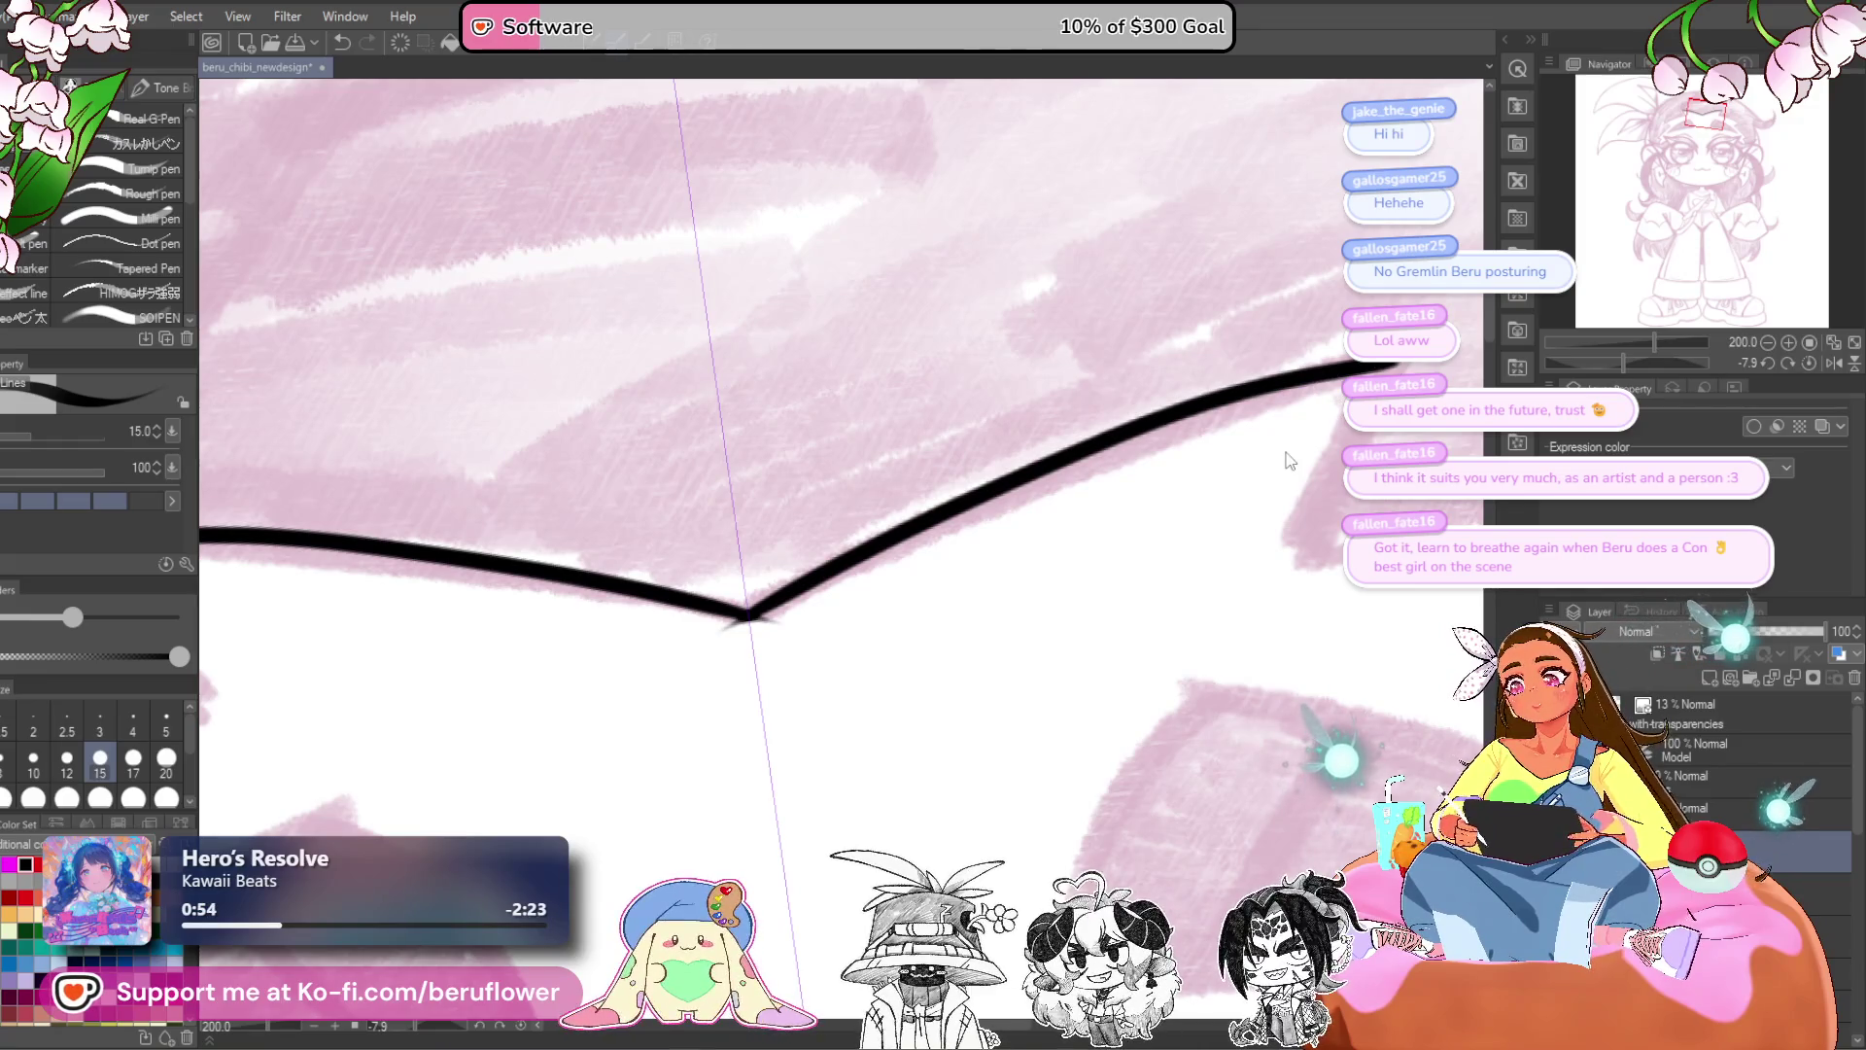
pyautogui.hotkey('ctrl', 'z')
pyautogui.hotkey('ctrl', 'y')
pyautogui.hotkey('ctrl', 'z')
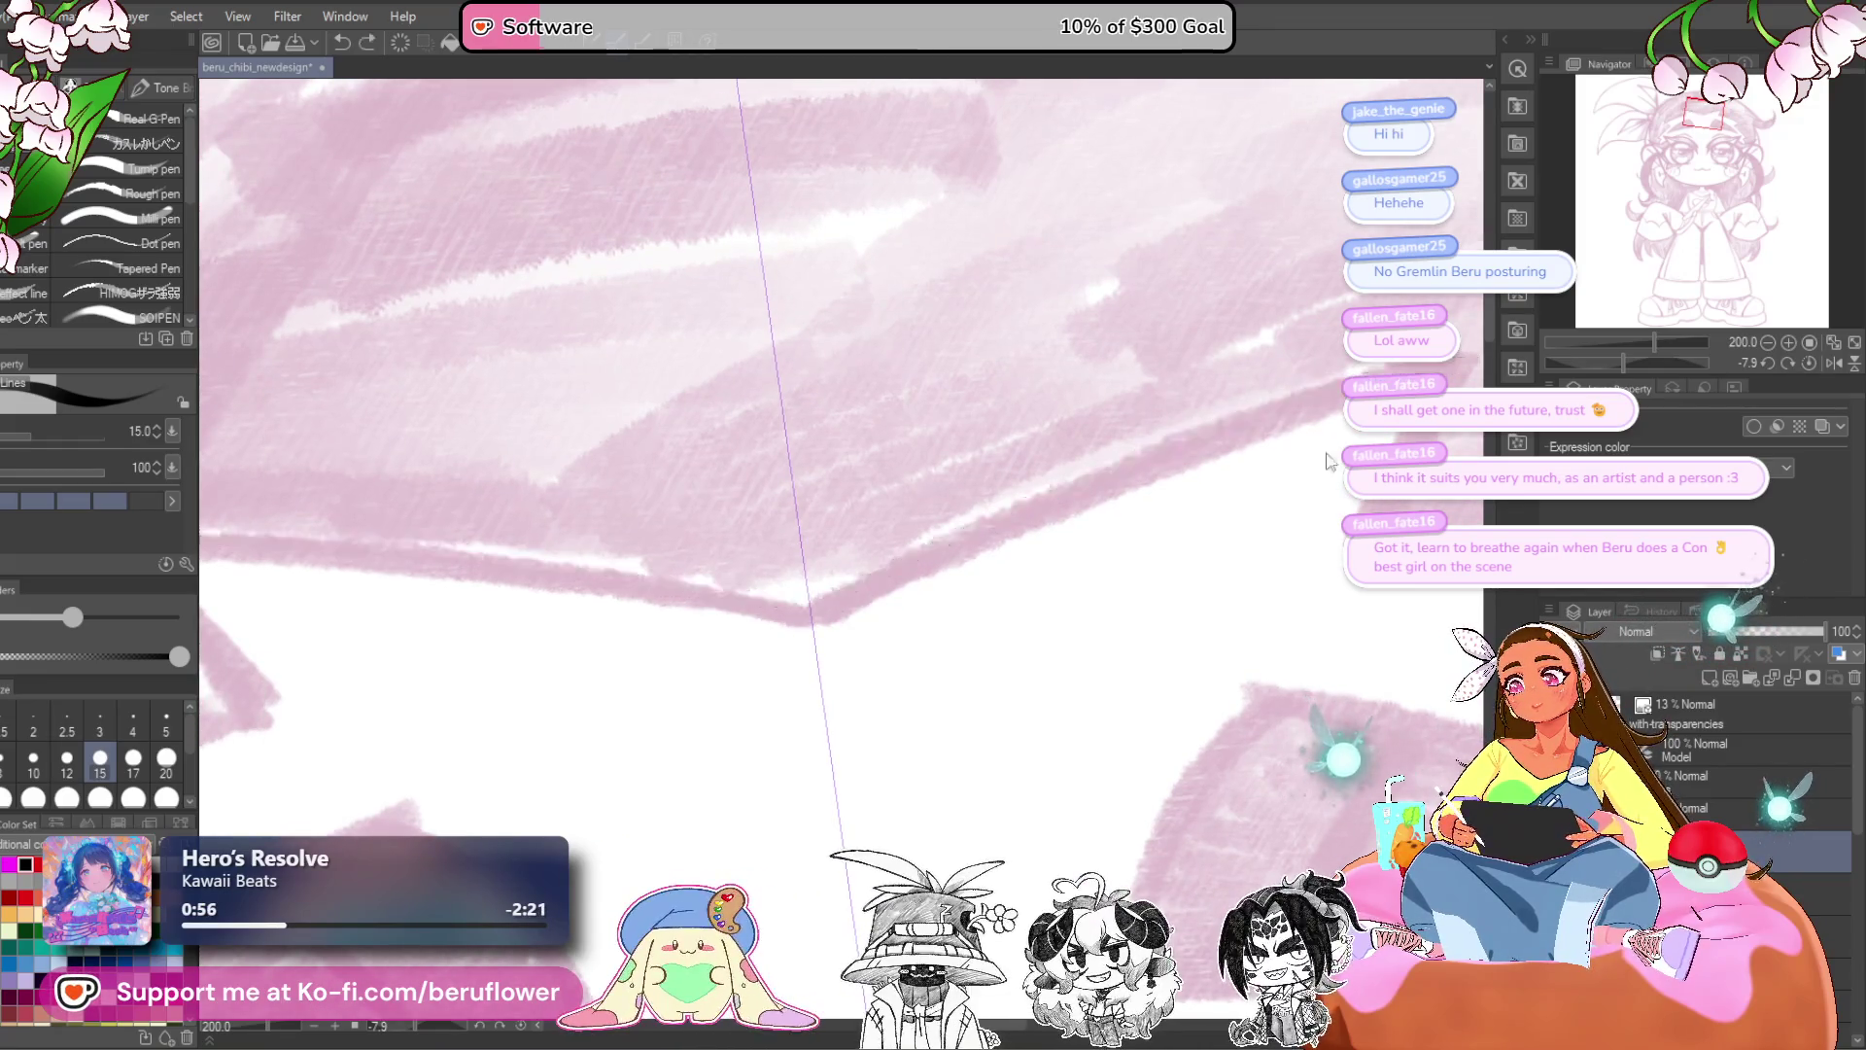
pyautogui.hotkey('ctrl', 'y')
# - Join the V arms at the point and add a thick line down from the right tip
pyautogui.moveTo(851, 600); pyautogui.dragTo(802, 627)
pyautogui.hscroll(5, 789, 629)
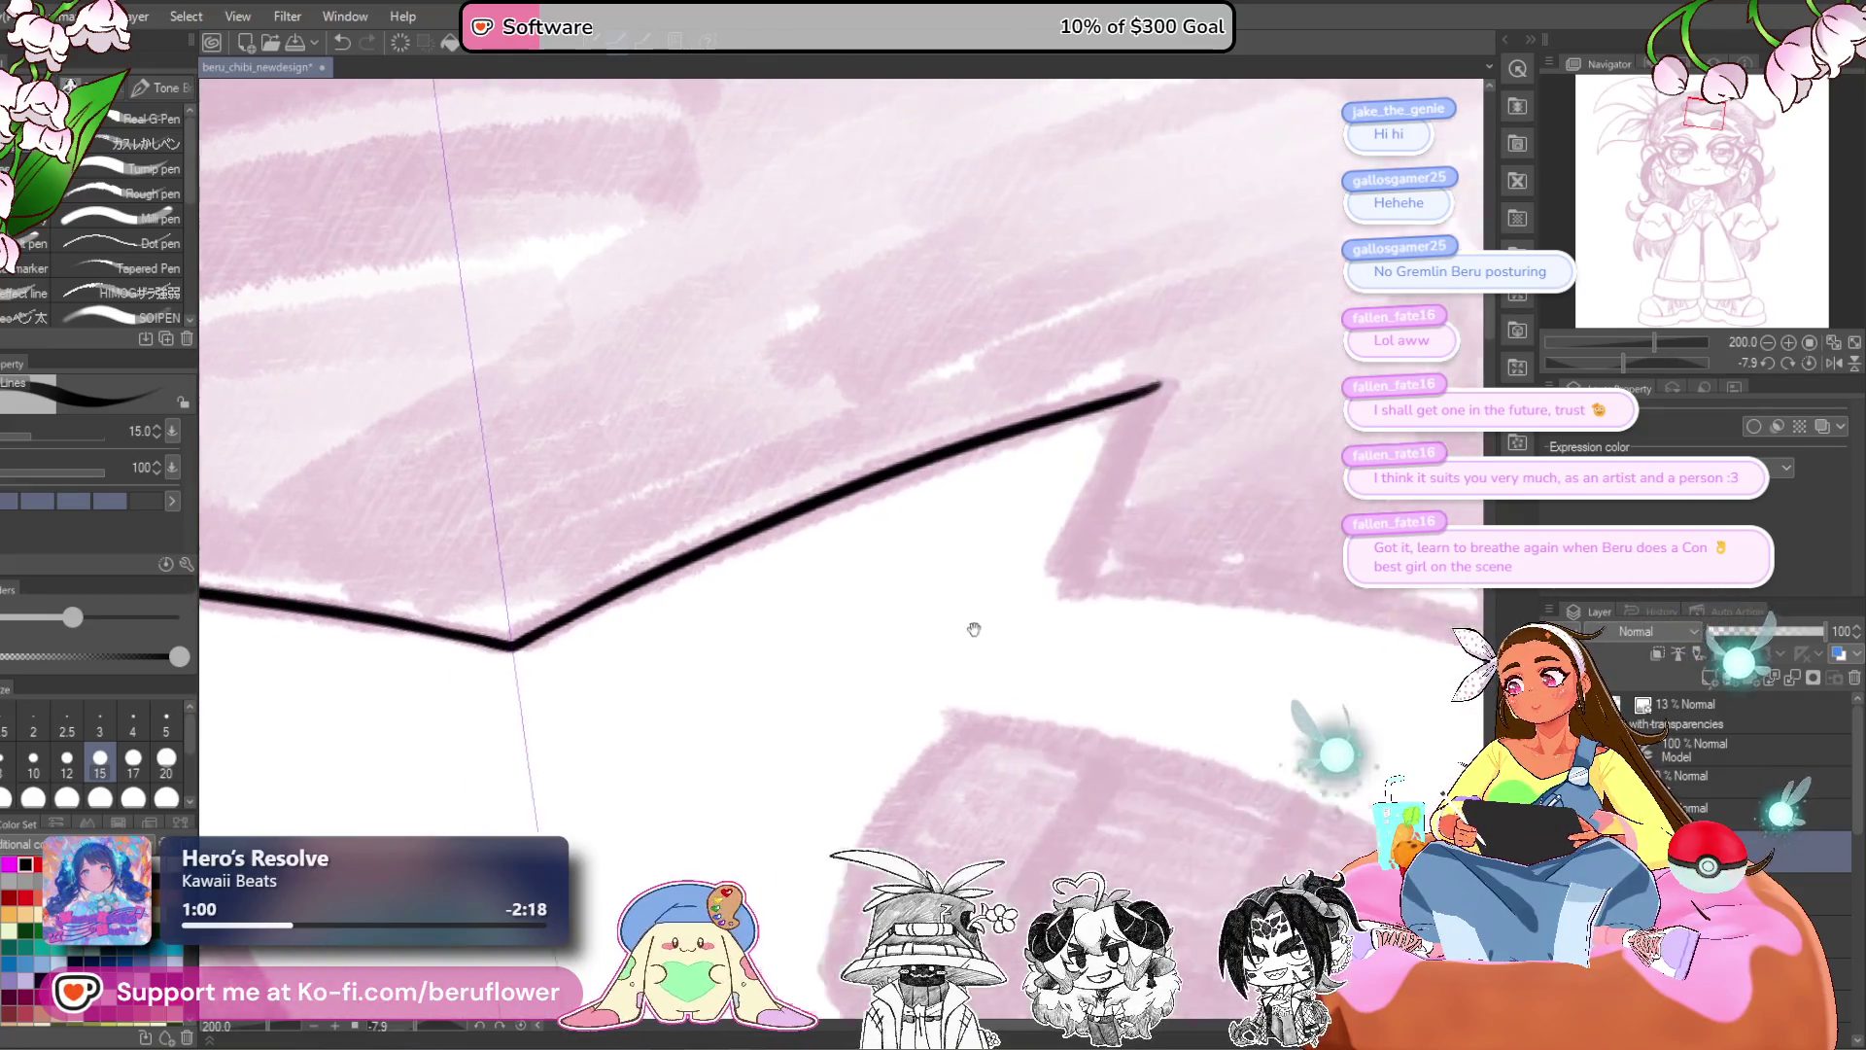
pyautogui.moveTo(908, 465); pyautogui.dragTo(943, 453)
pyautogui.moveTo(891, 530); pyautogui.dragTo(931, 458)
pyautogui.moveTo(853, 606); pyautogui.dragTo(843, 638)
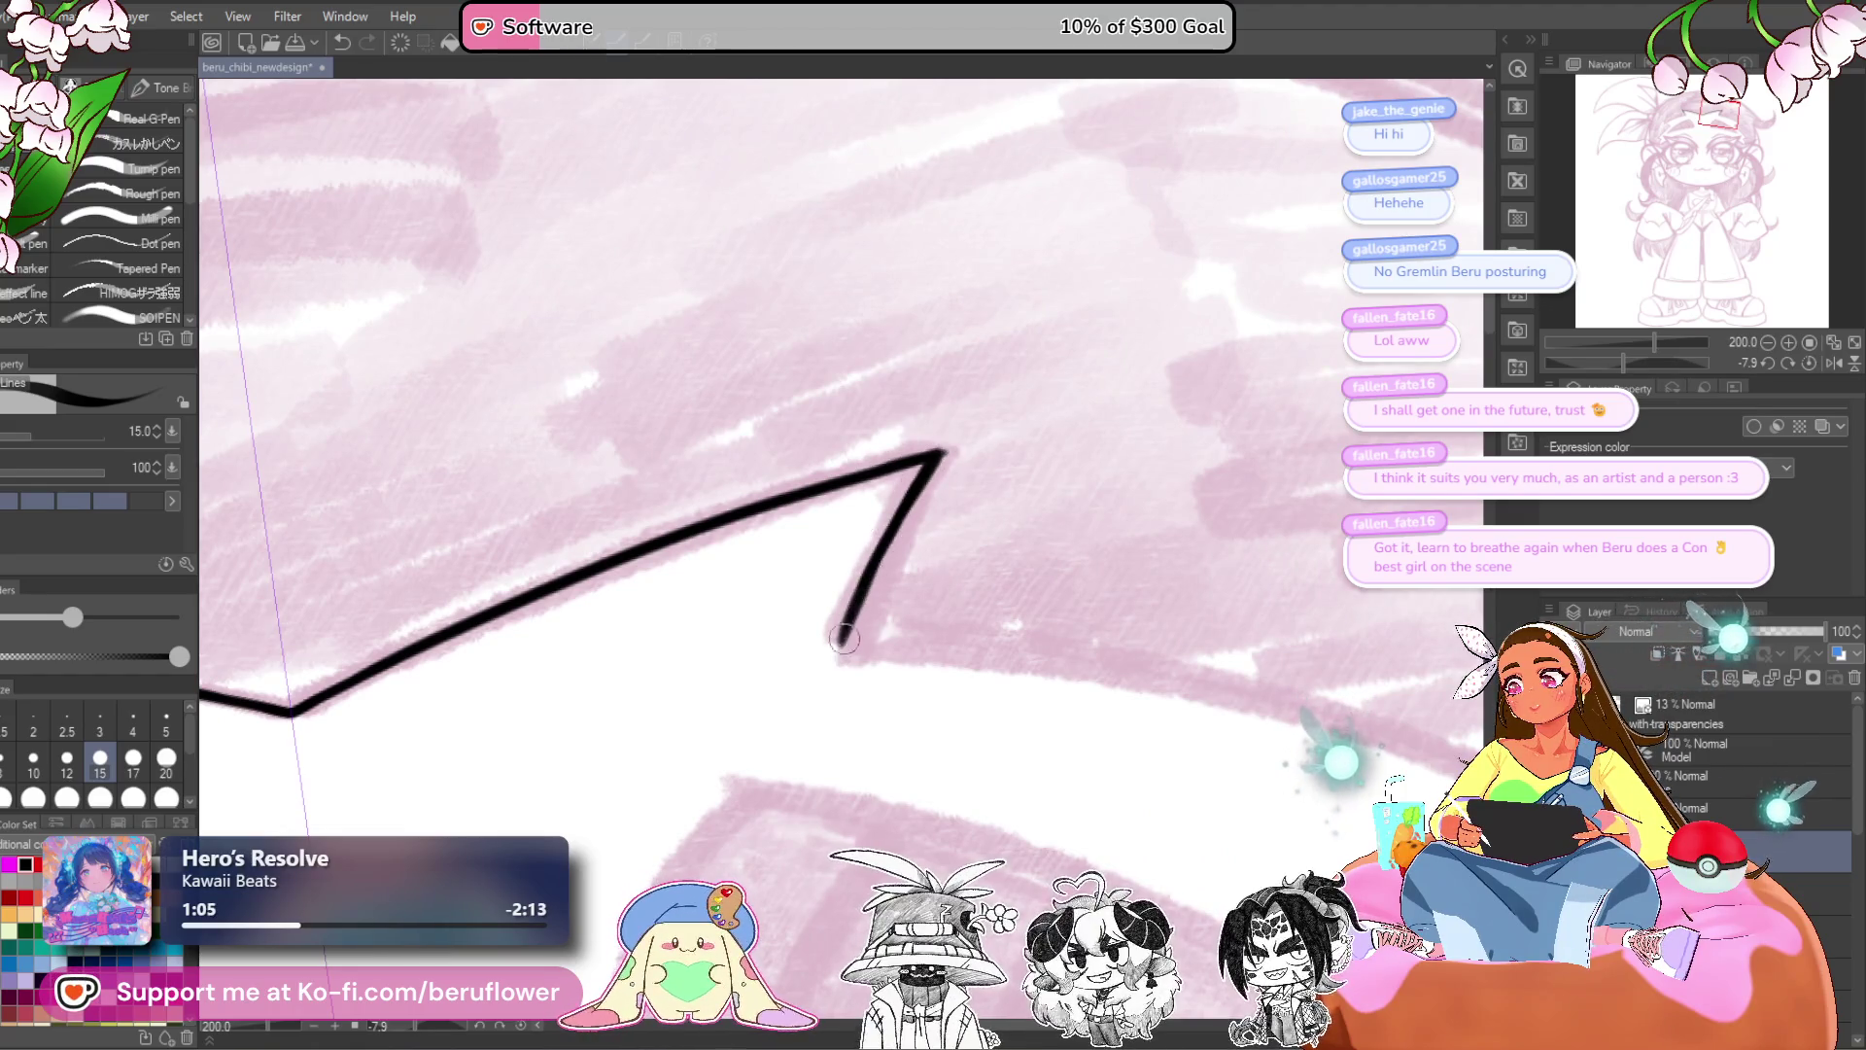
pyautogui.moveTo(931, 453); pyautogui.dragTo(850, 643)
pyautogui.scroll(-5, 850, 644)
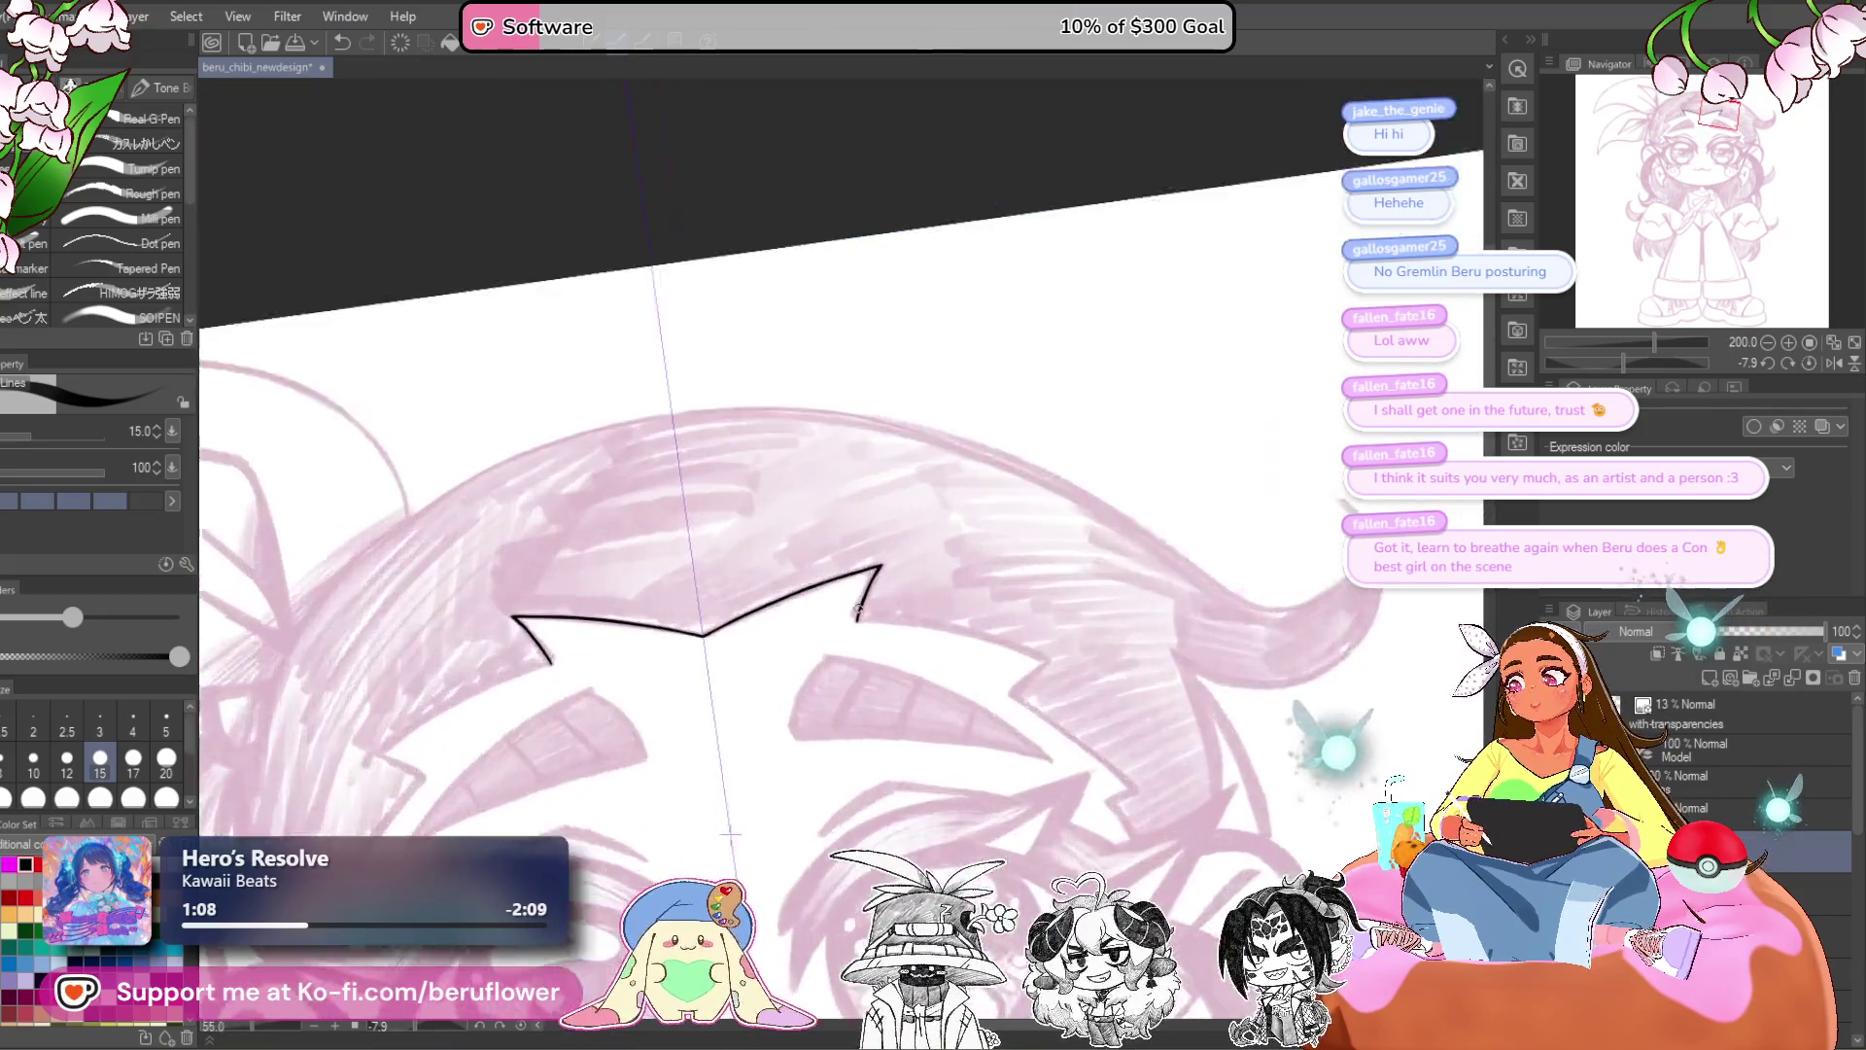
# - Zoom out and pan around the drawing to review the fringe and eyes
pyautogui.moveTo(738, 733); pyautogui.dragTo(877, 627)
pyautogui.scroll(-5, 878, 627)
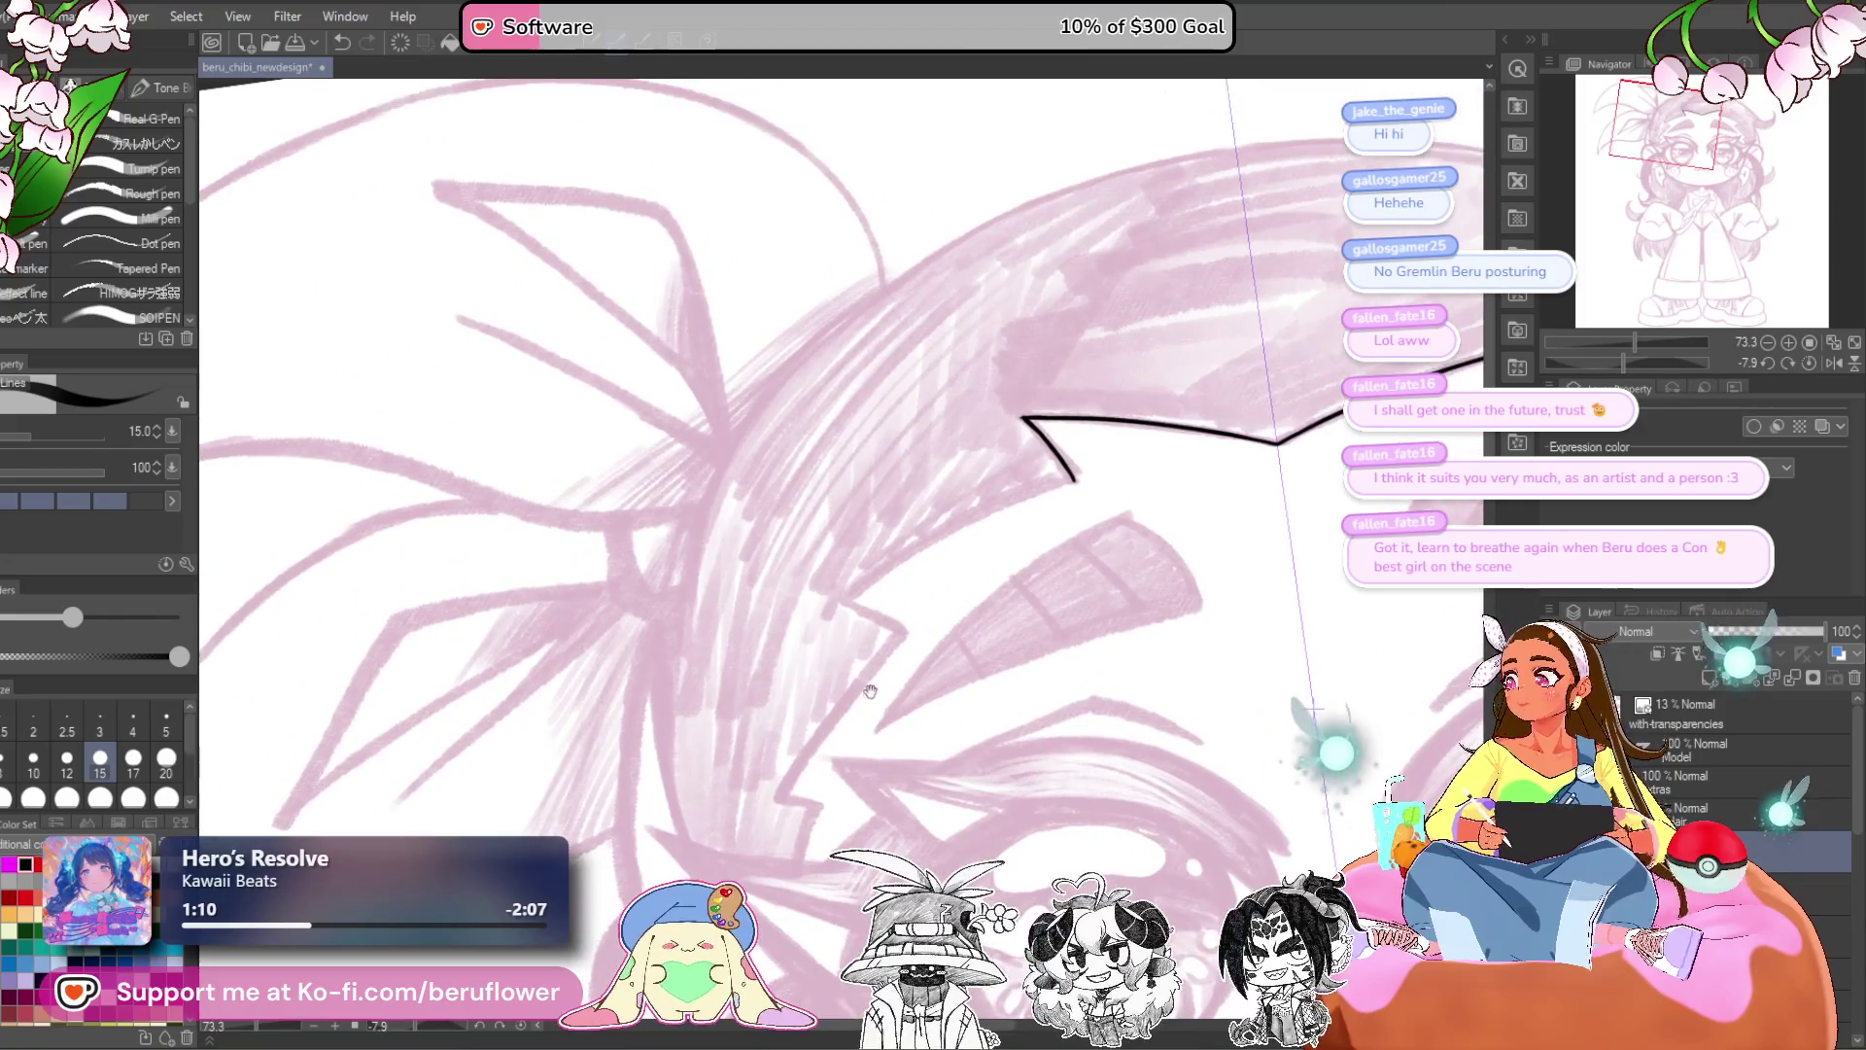
pyautogui.scroll(4, 926, 533)
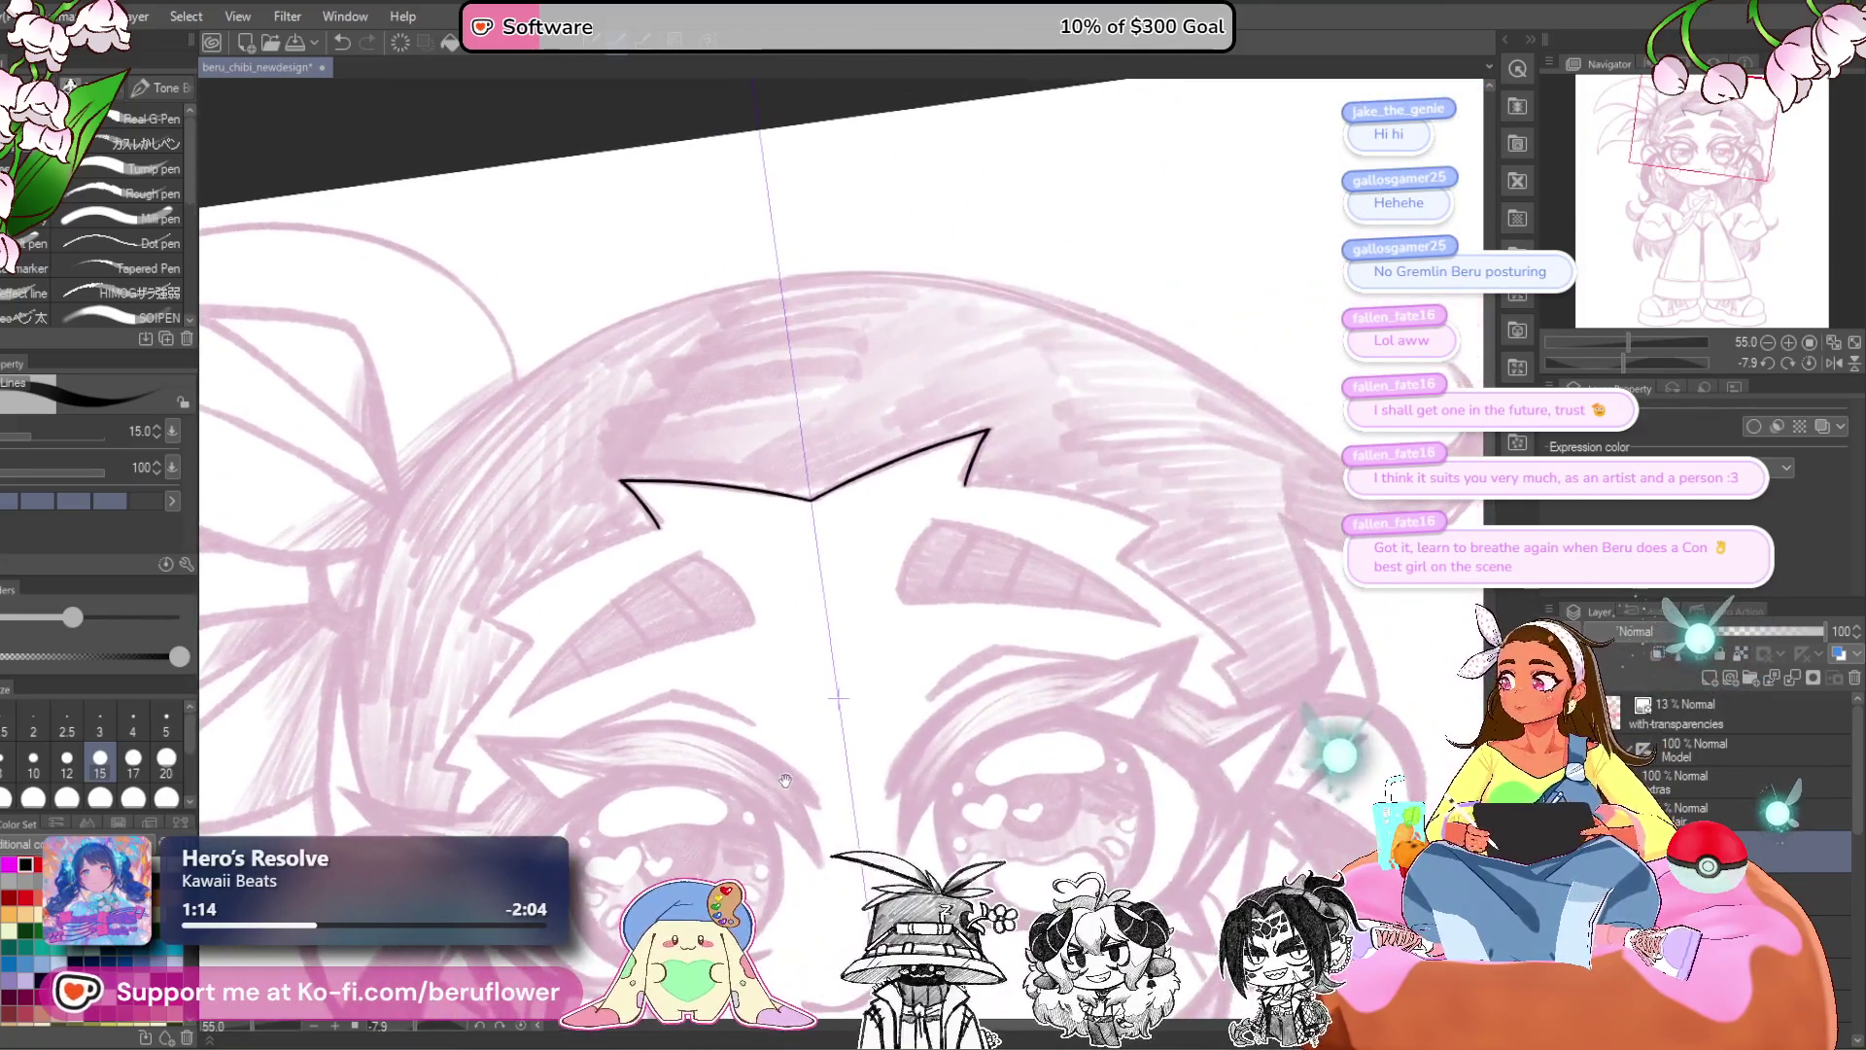
pyautogui.moveTo(786, 780); pyautogui.dragTo(756, 790)
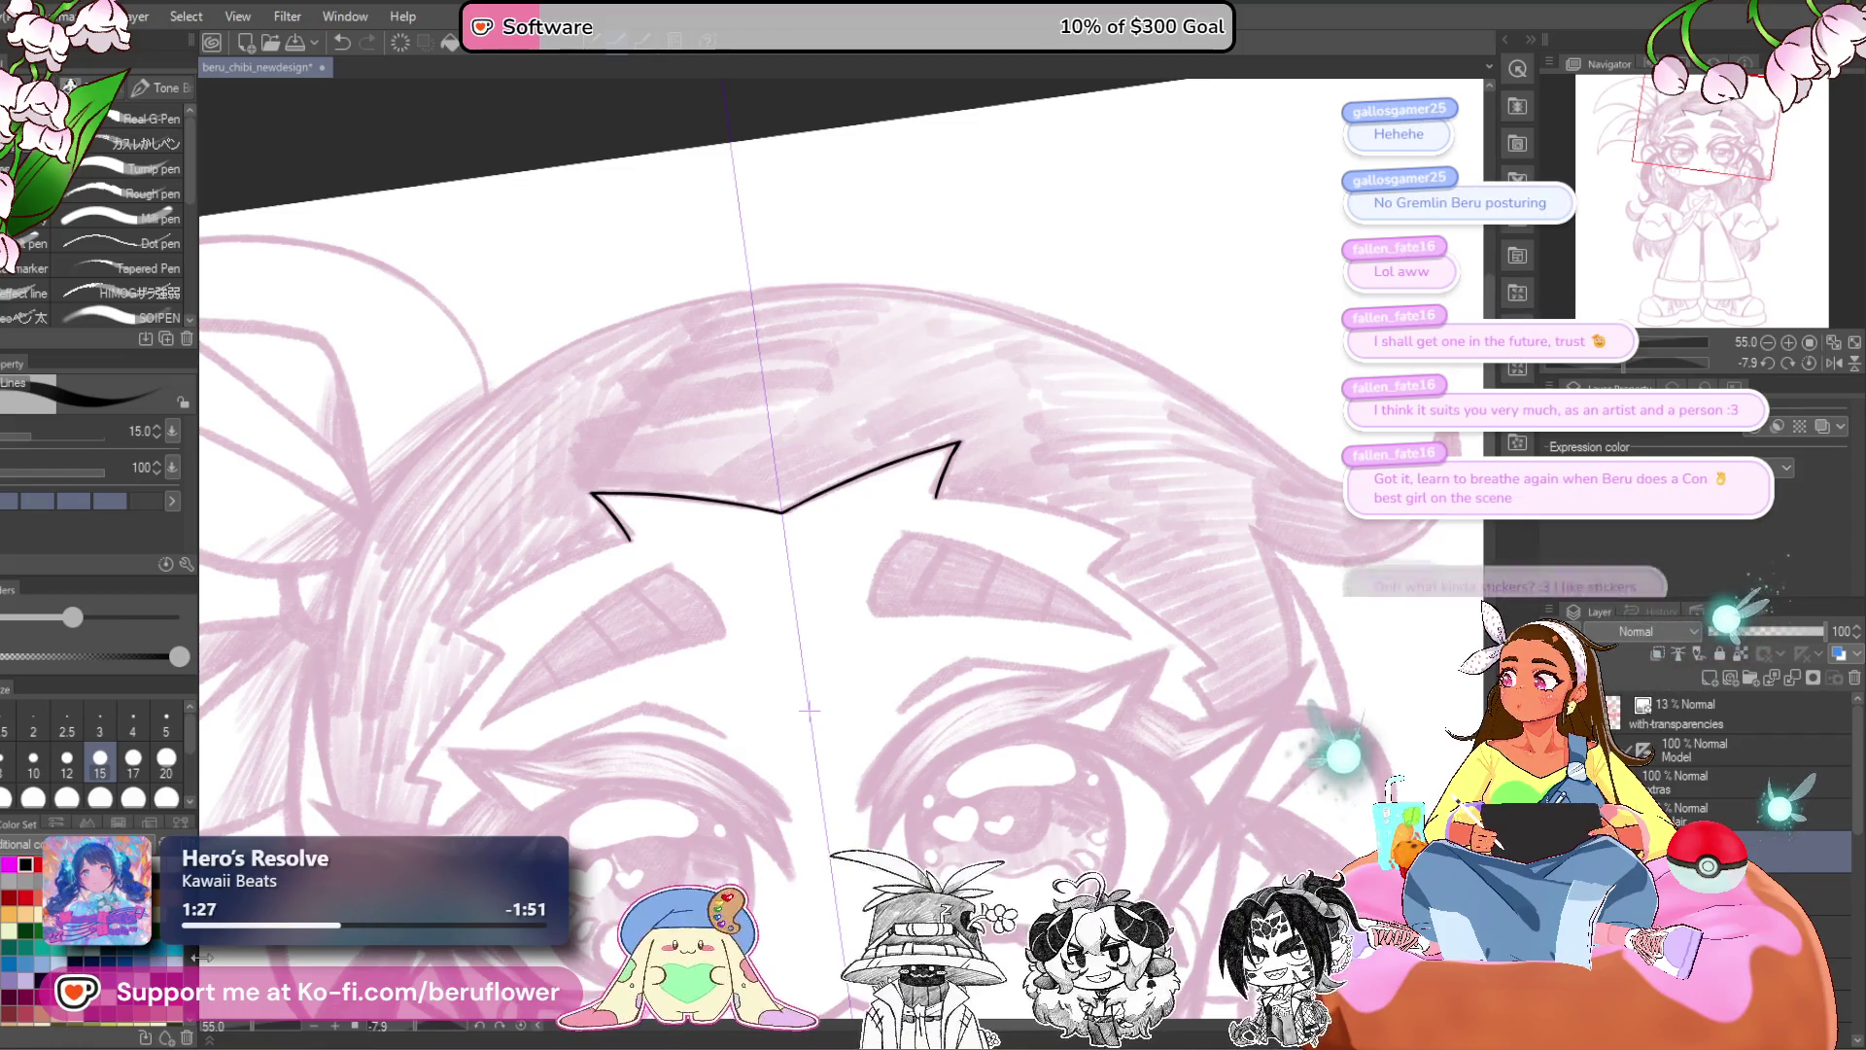
pyautogui.moveTo(882, 679)
pyautogui.mouseDown()
pyautogui.moveTo(894, 624)
pyautogui.moveTo(850, 611)
pyautogui.moveTo(887, 584)
pyautogui.mouseUp()
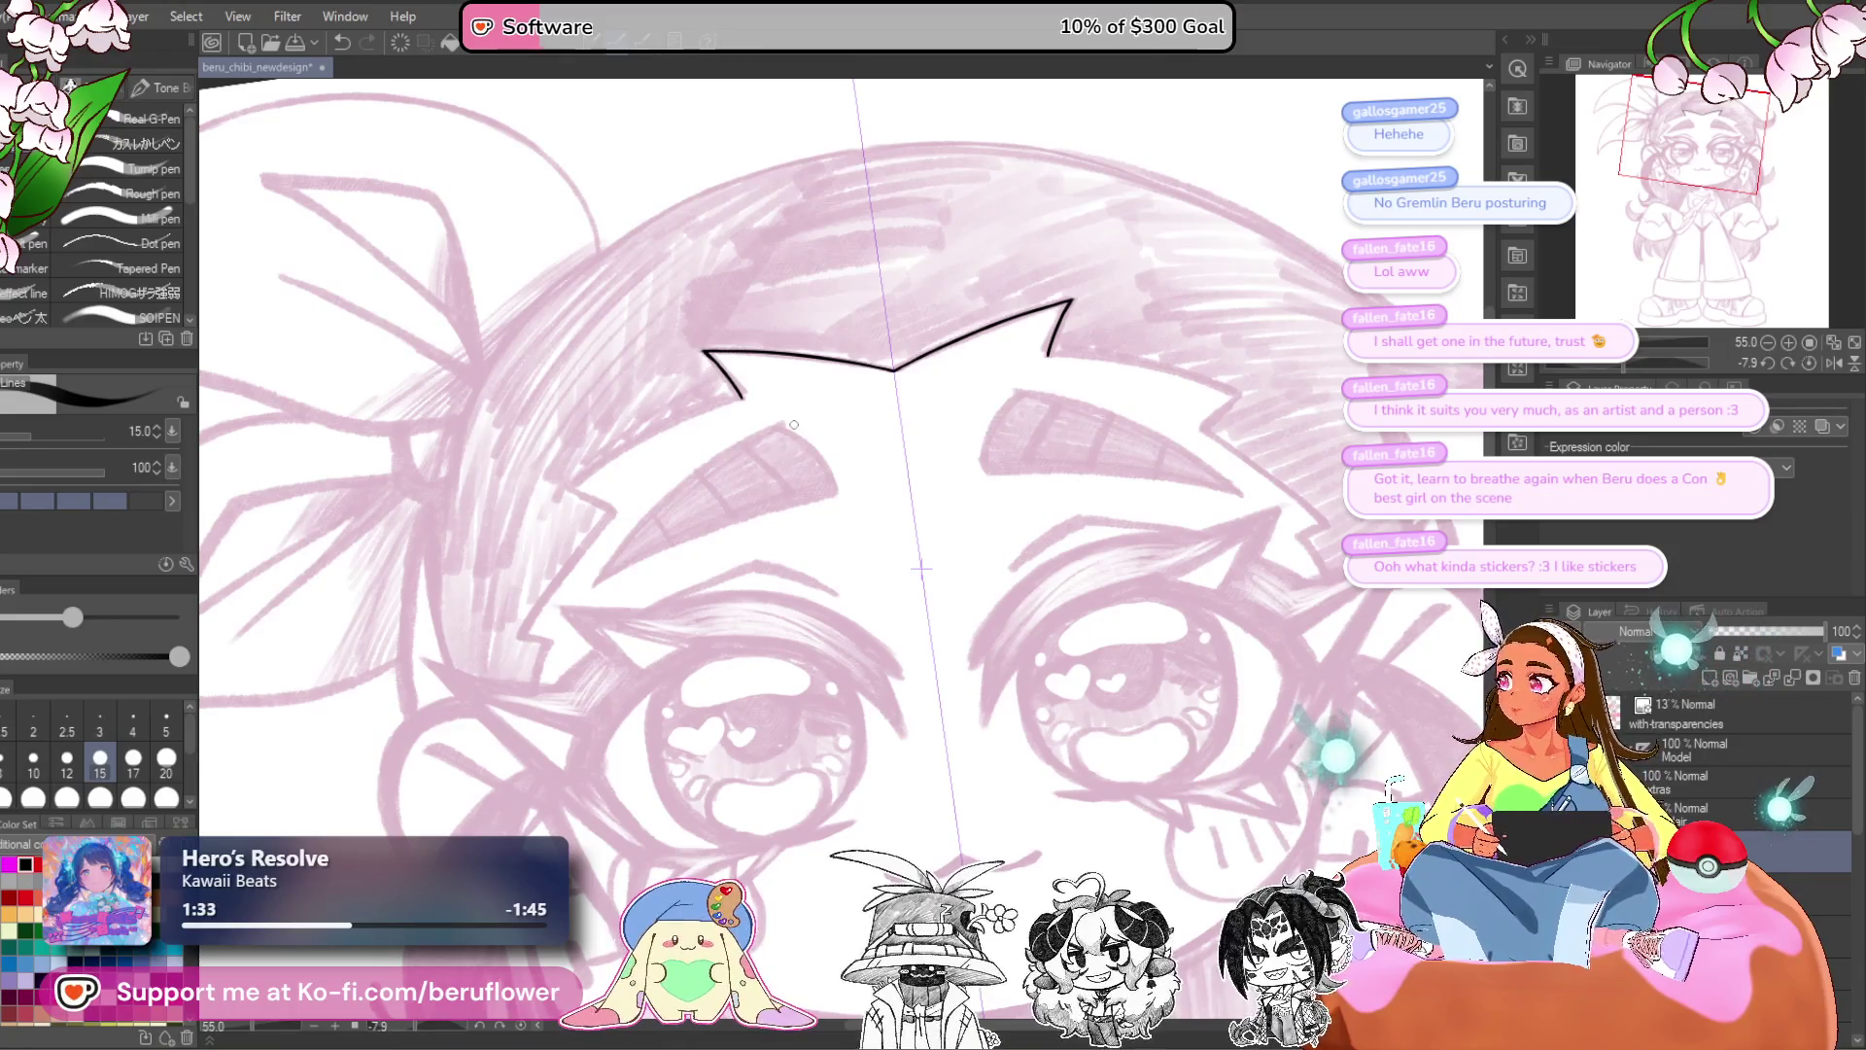
pyautogui.moveTo(800, 406)
pyautogui.mouseDown()
pyautogui.moveTo(760, 461)
pyautogui.moveTo(644, 508)
pyautogui.mouseUp()
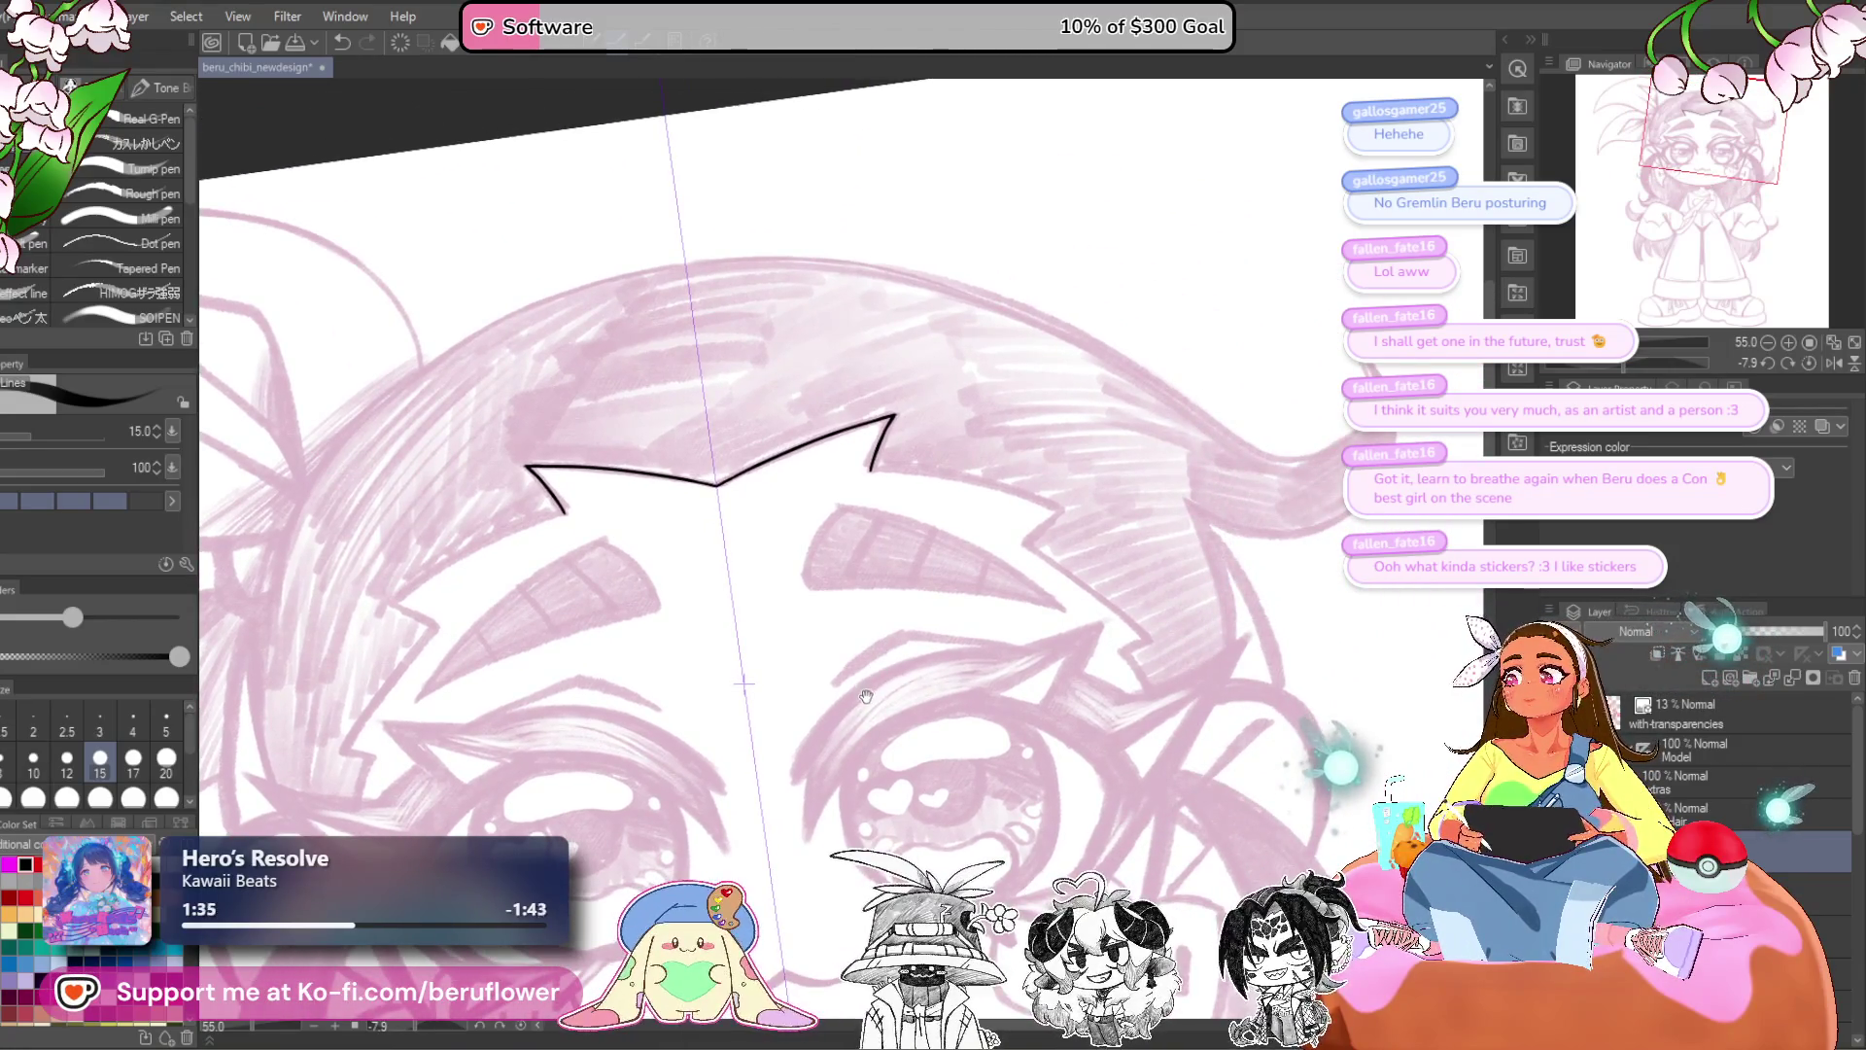
pyautogui.moveTo(861, 694); pyautogui.dragTo(848, 704)
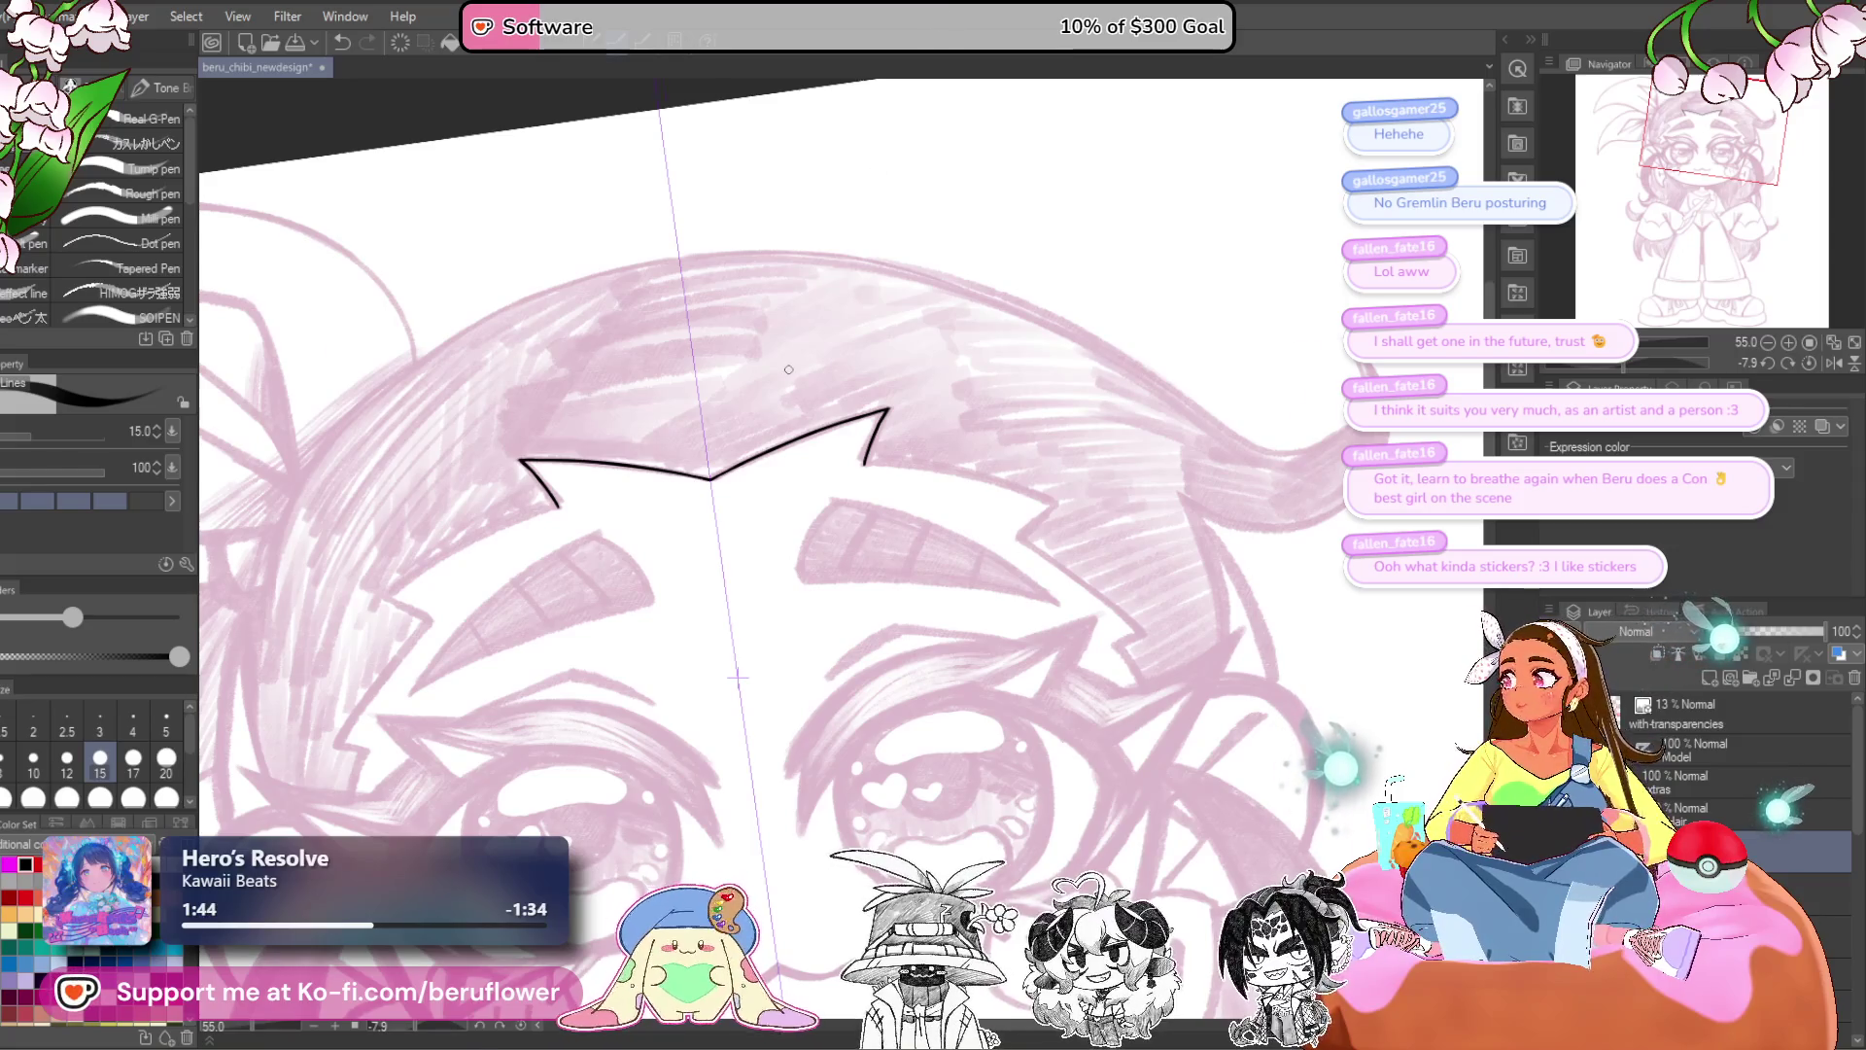
pyautogui.scroll(2, 788, 369)
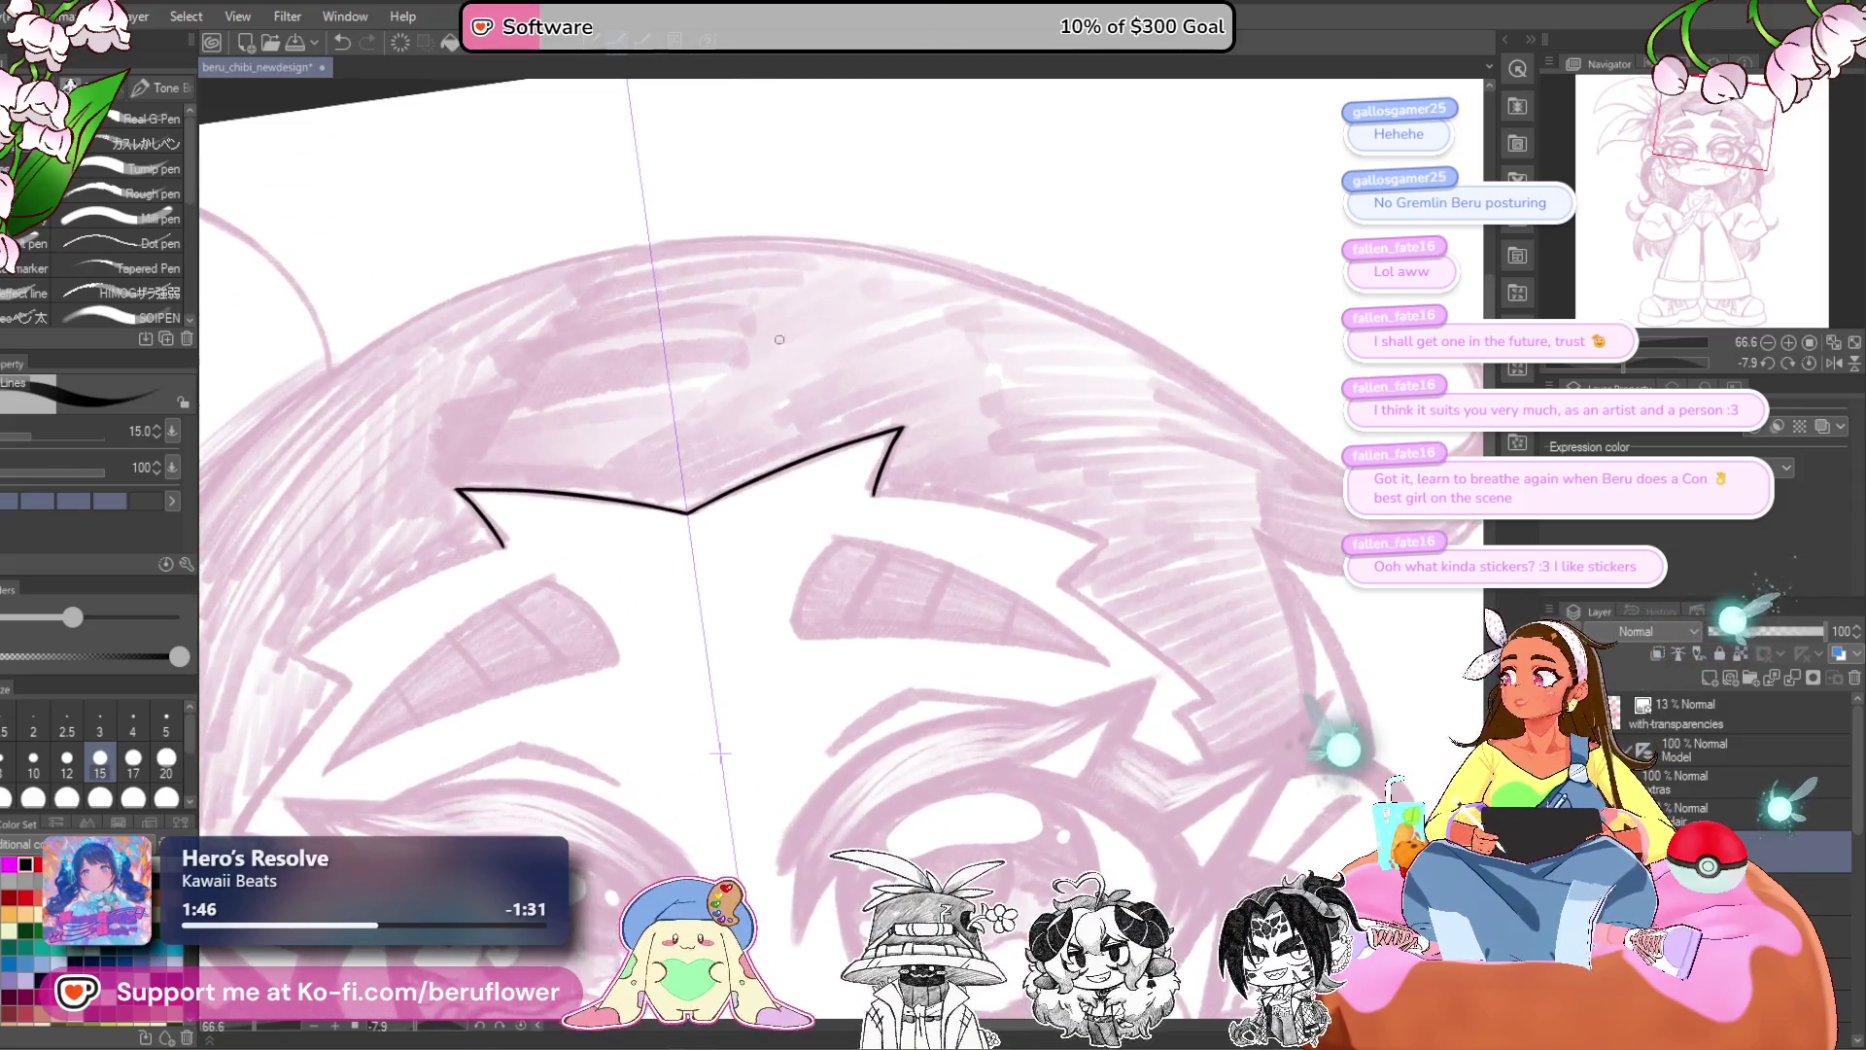
# - Rotate the canvas to about -66.8° and bring the left bangs into view
pyautogui.moveTo(1652, 363); pyautogui.dragTo(1599, 364)
pyautogui.moveTo(1032, 564); pyautogui.dragTo(976, 614)
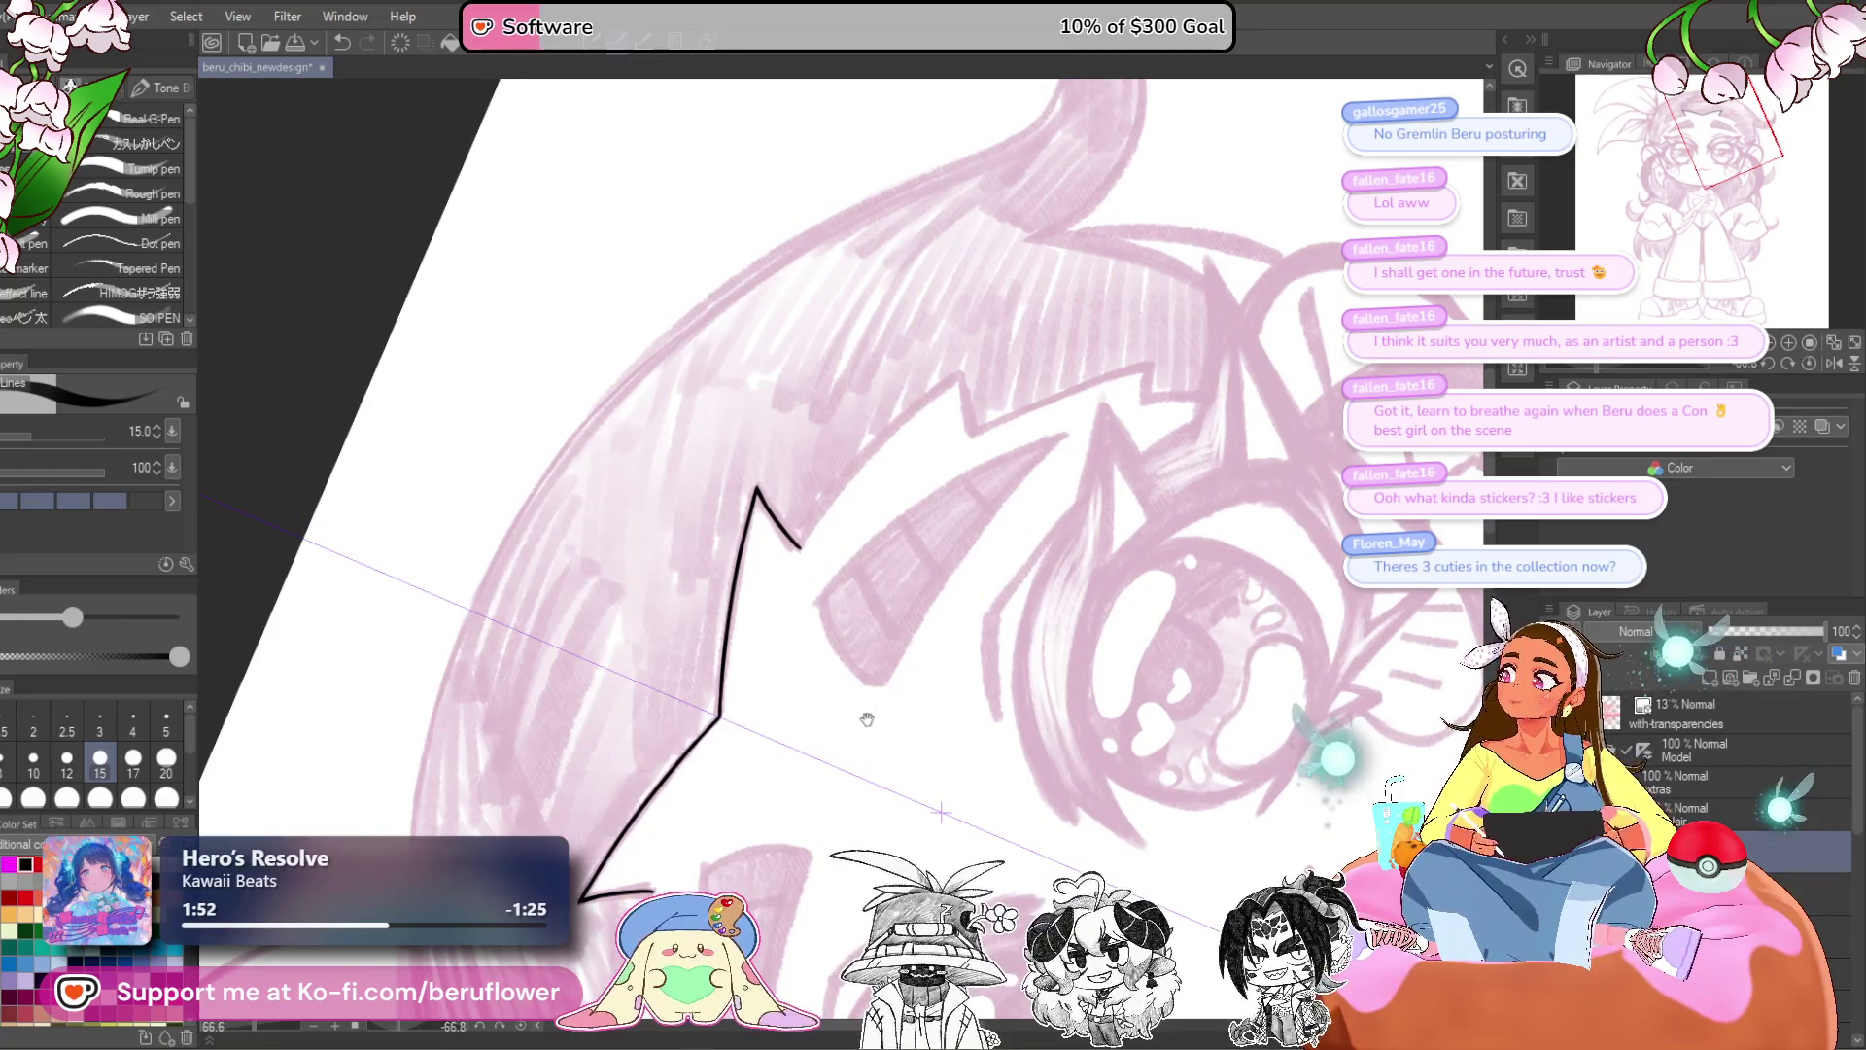
pyautogui.moveTo(867, 719); pyautogui.dragTo(872, 671)
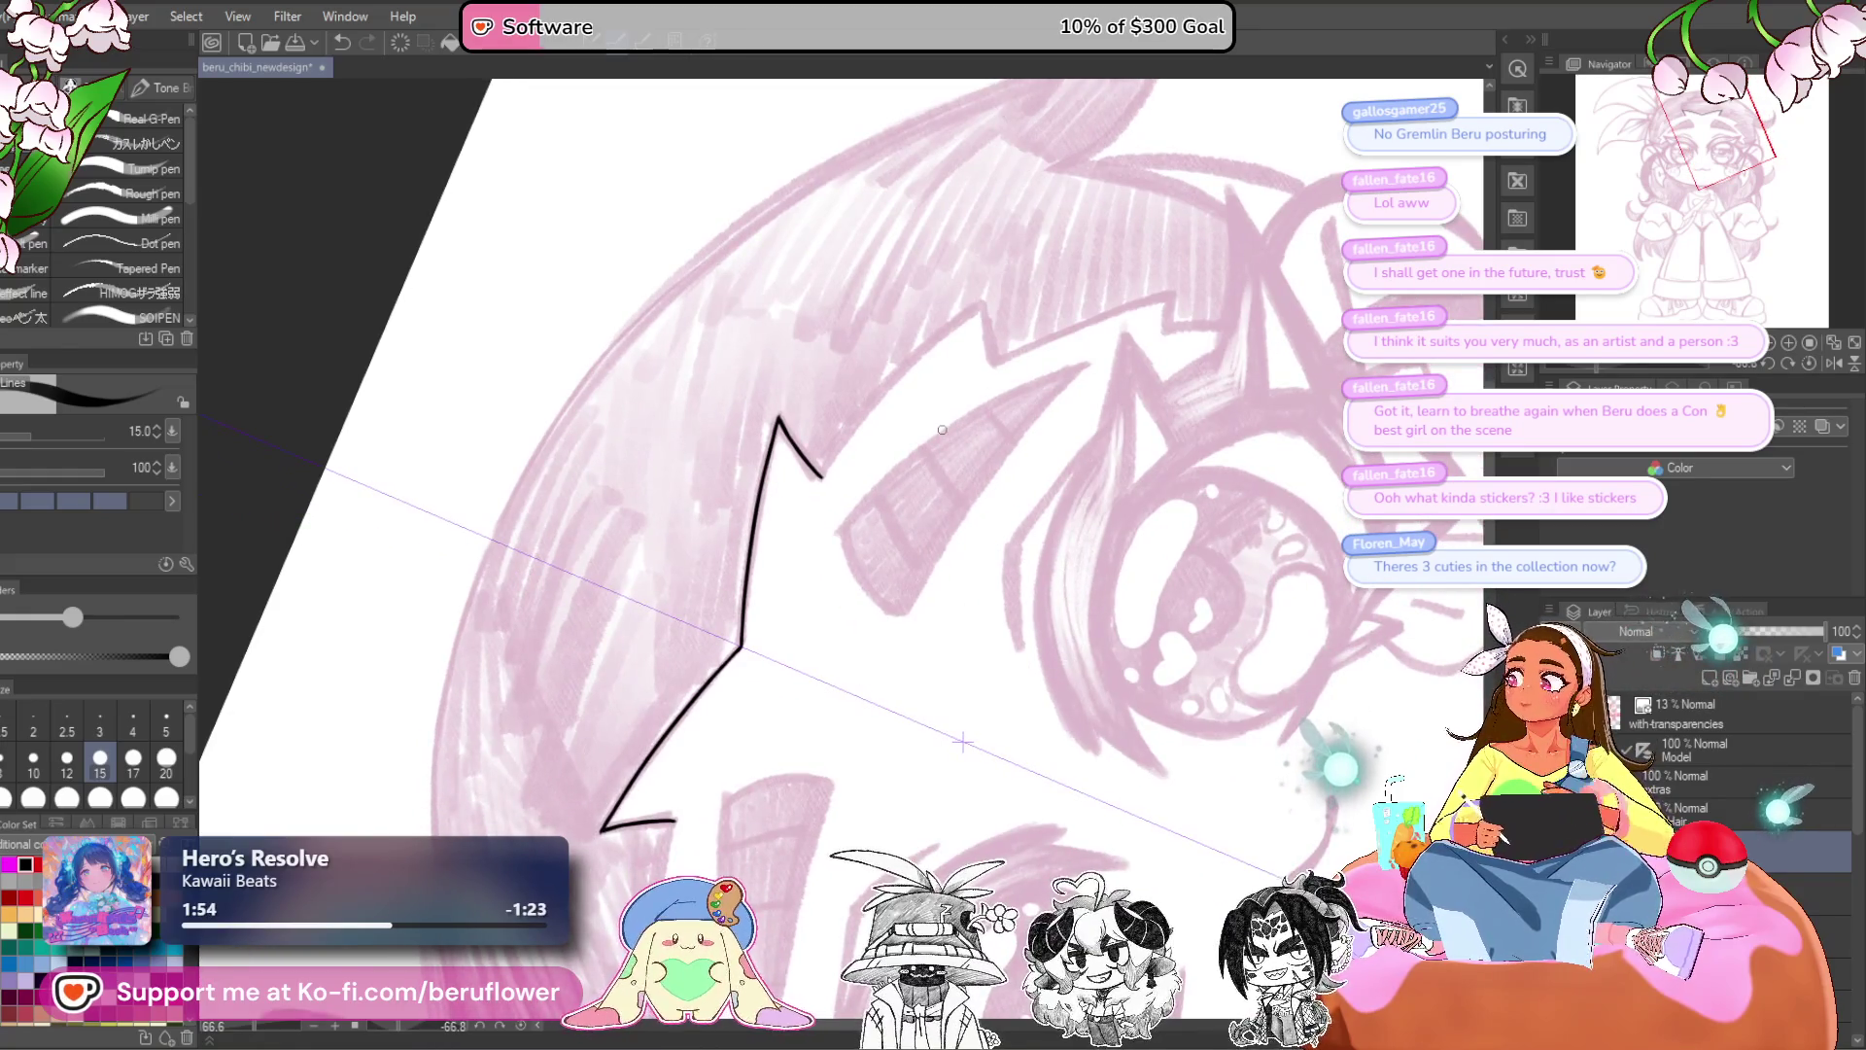
pyautogui.scroll(5, 941, 429)
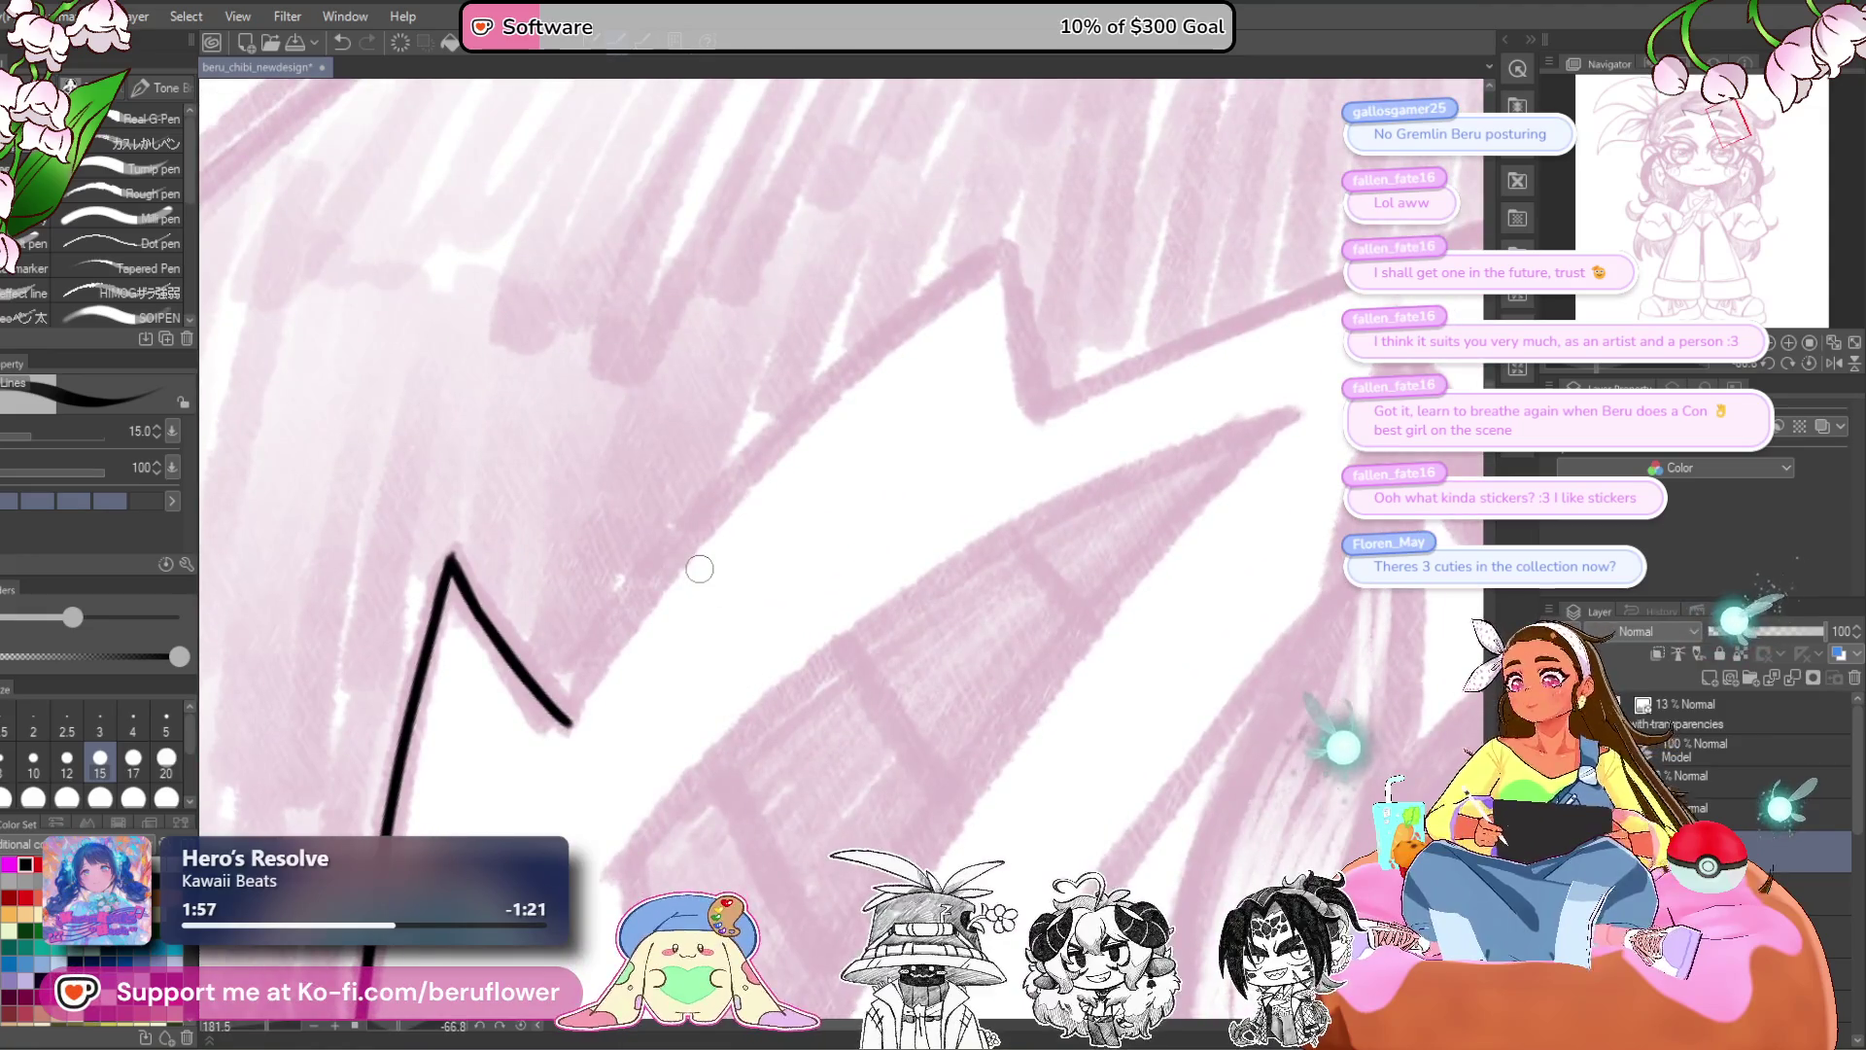
# - Ink a strand line rising from the zigzag tip of the left bangs
pyautogui.moveTo(572, 717)
pyautogui.mouseDown()
pyautogui.moveTo(670, 563)
pyautogui.moveTo(1006, 248)
pyautogui.mouseUp()
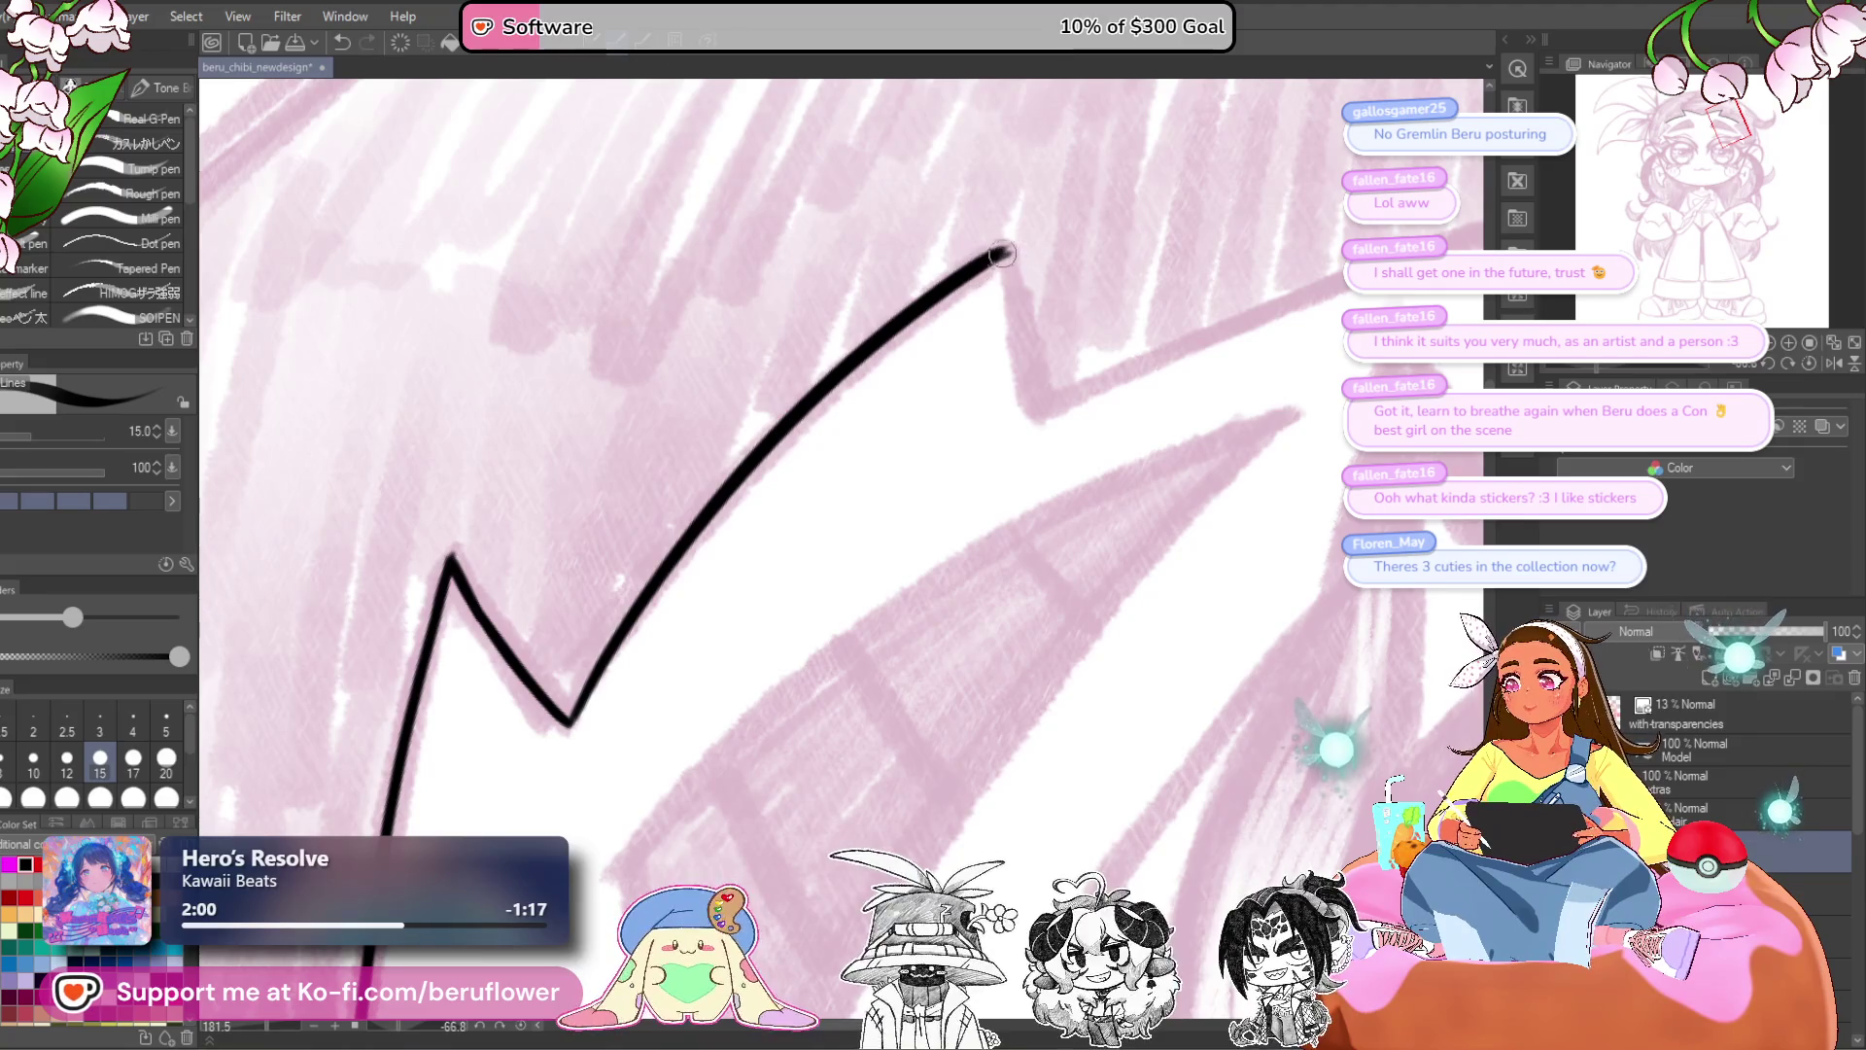
pyautogui.moveTo(1003, 251); pyautogui.dragTo(829, 394)
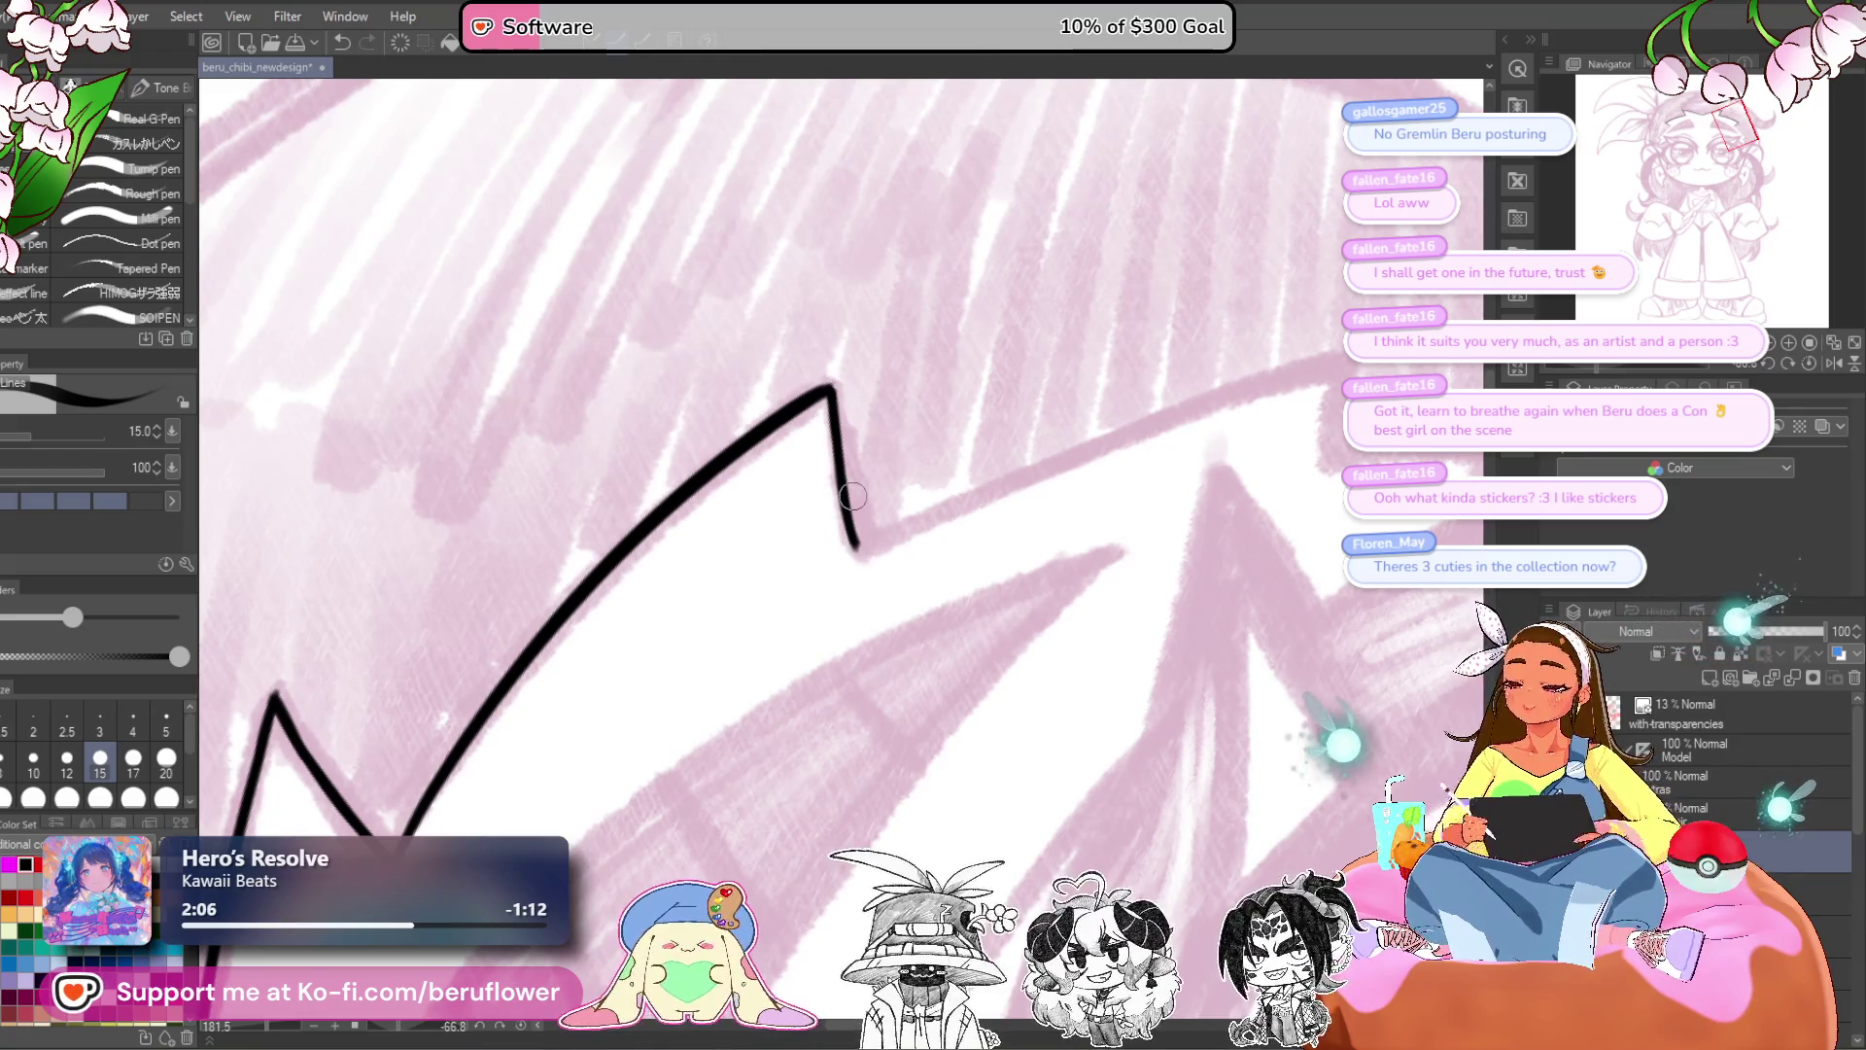
pyautogui.moveTo(1113, 663); pyautogui.dragTo(946, 702)
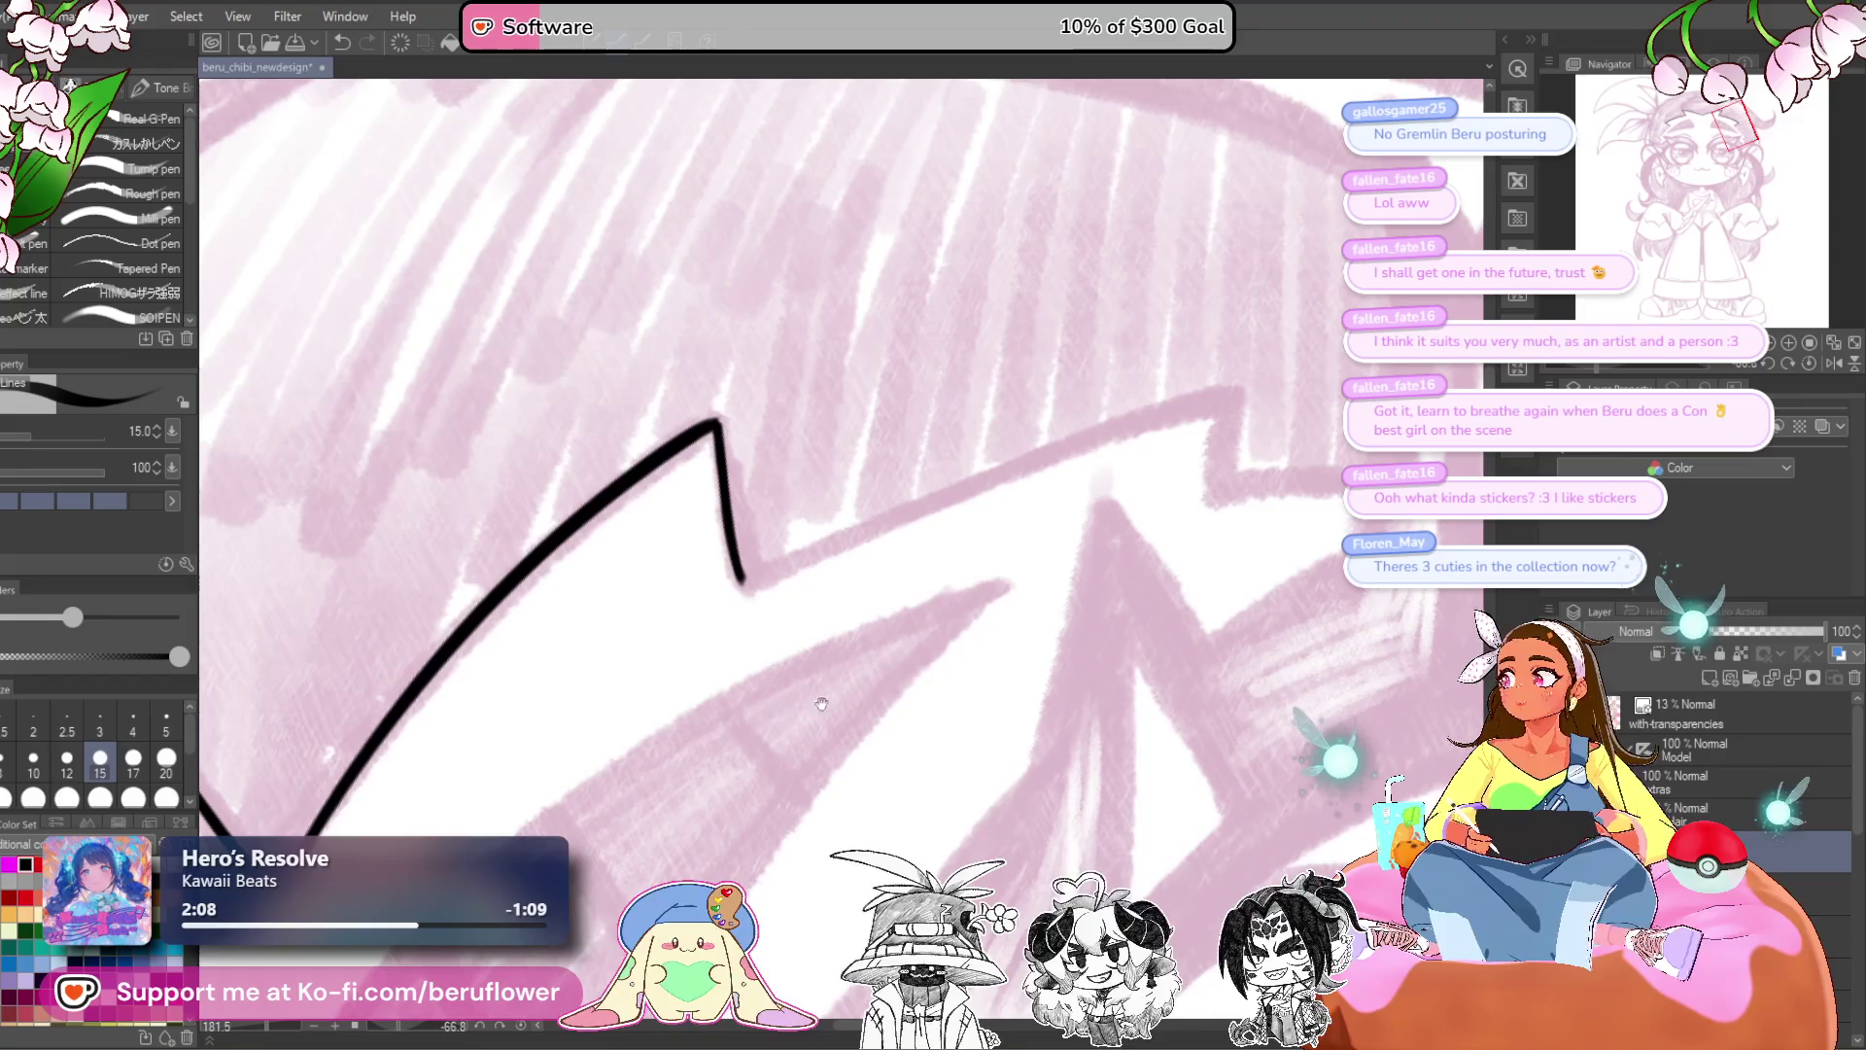
pyautogui.moveTo(1582, 364); pyautogui.dragTo(1572, 366)
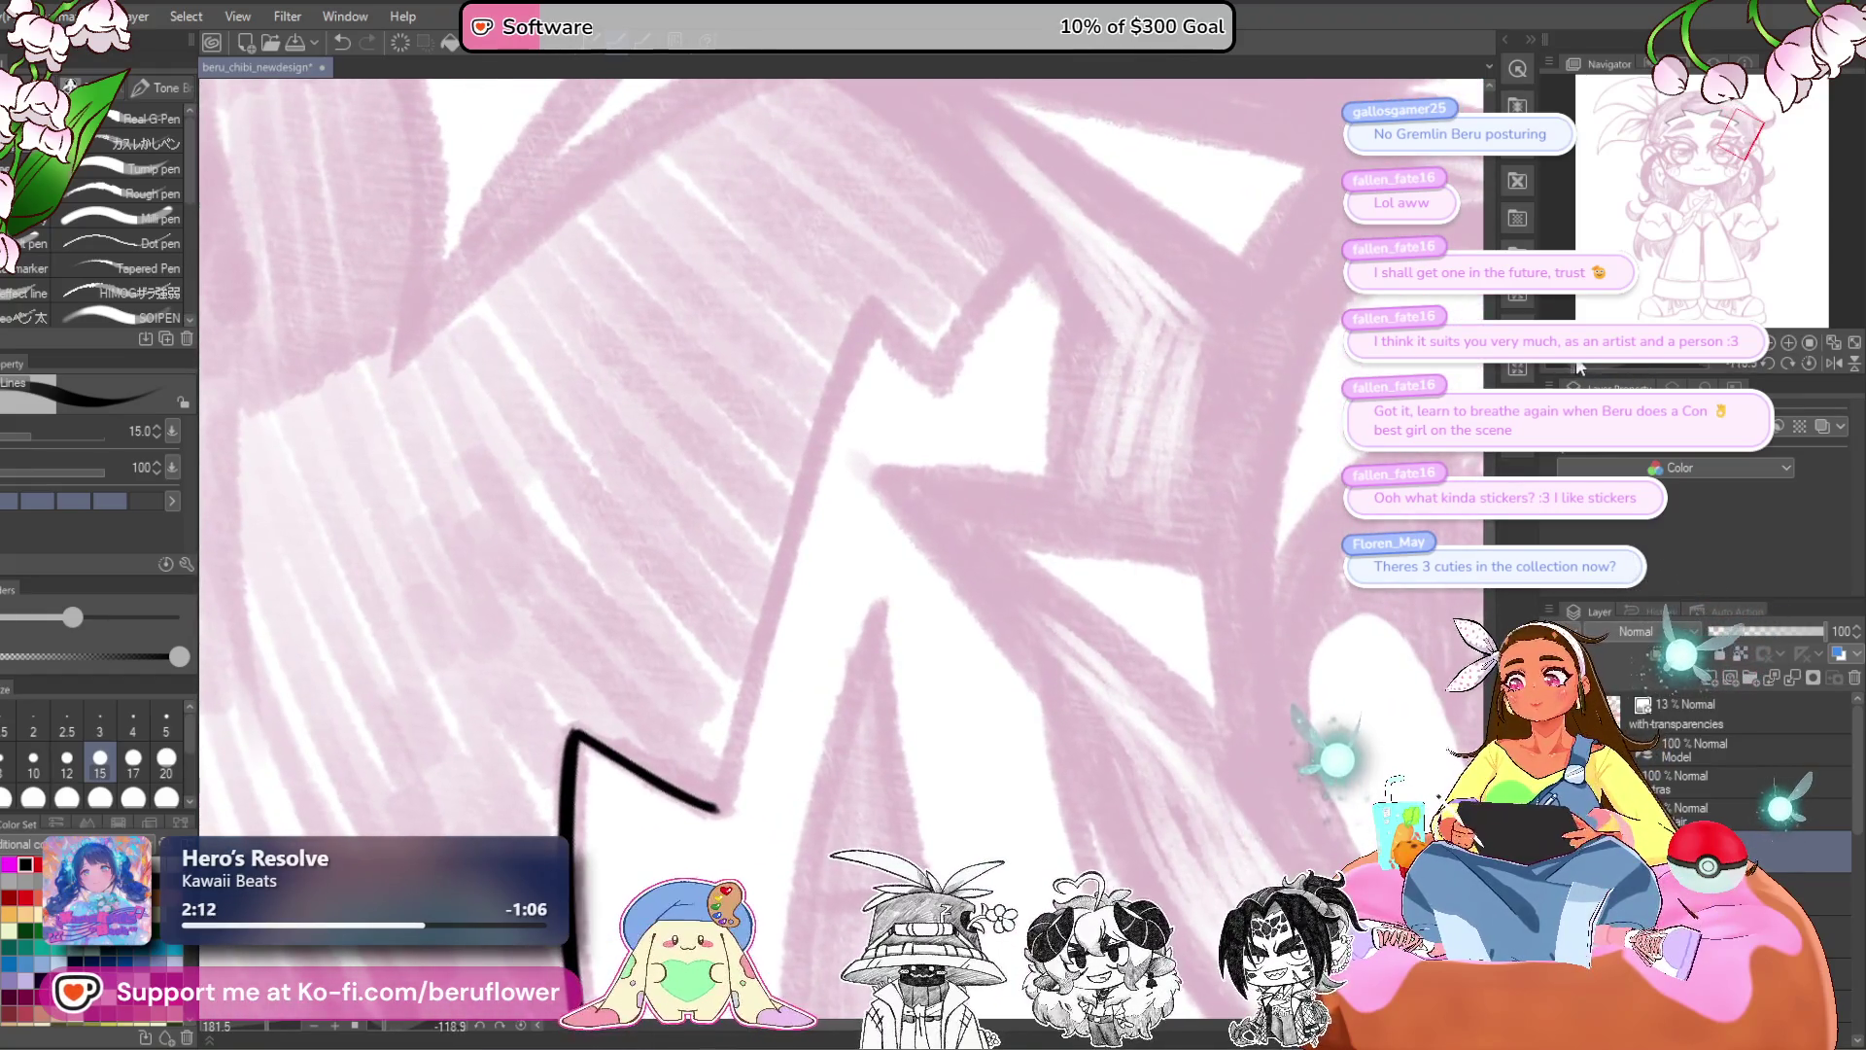
pyautogui.moveTo(1027, 634); pyautogui.dragTo(1082, 486)
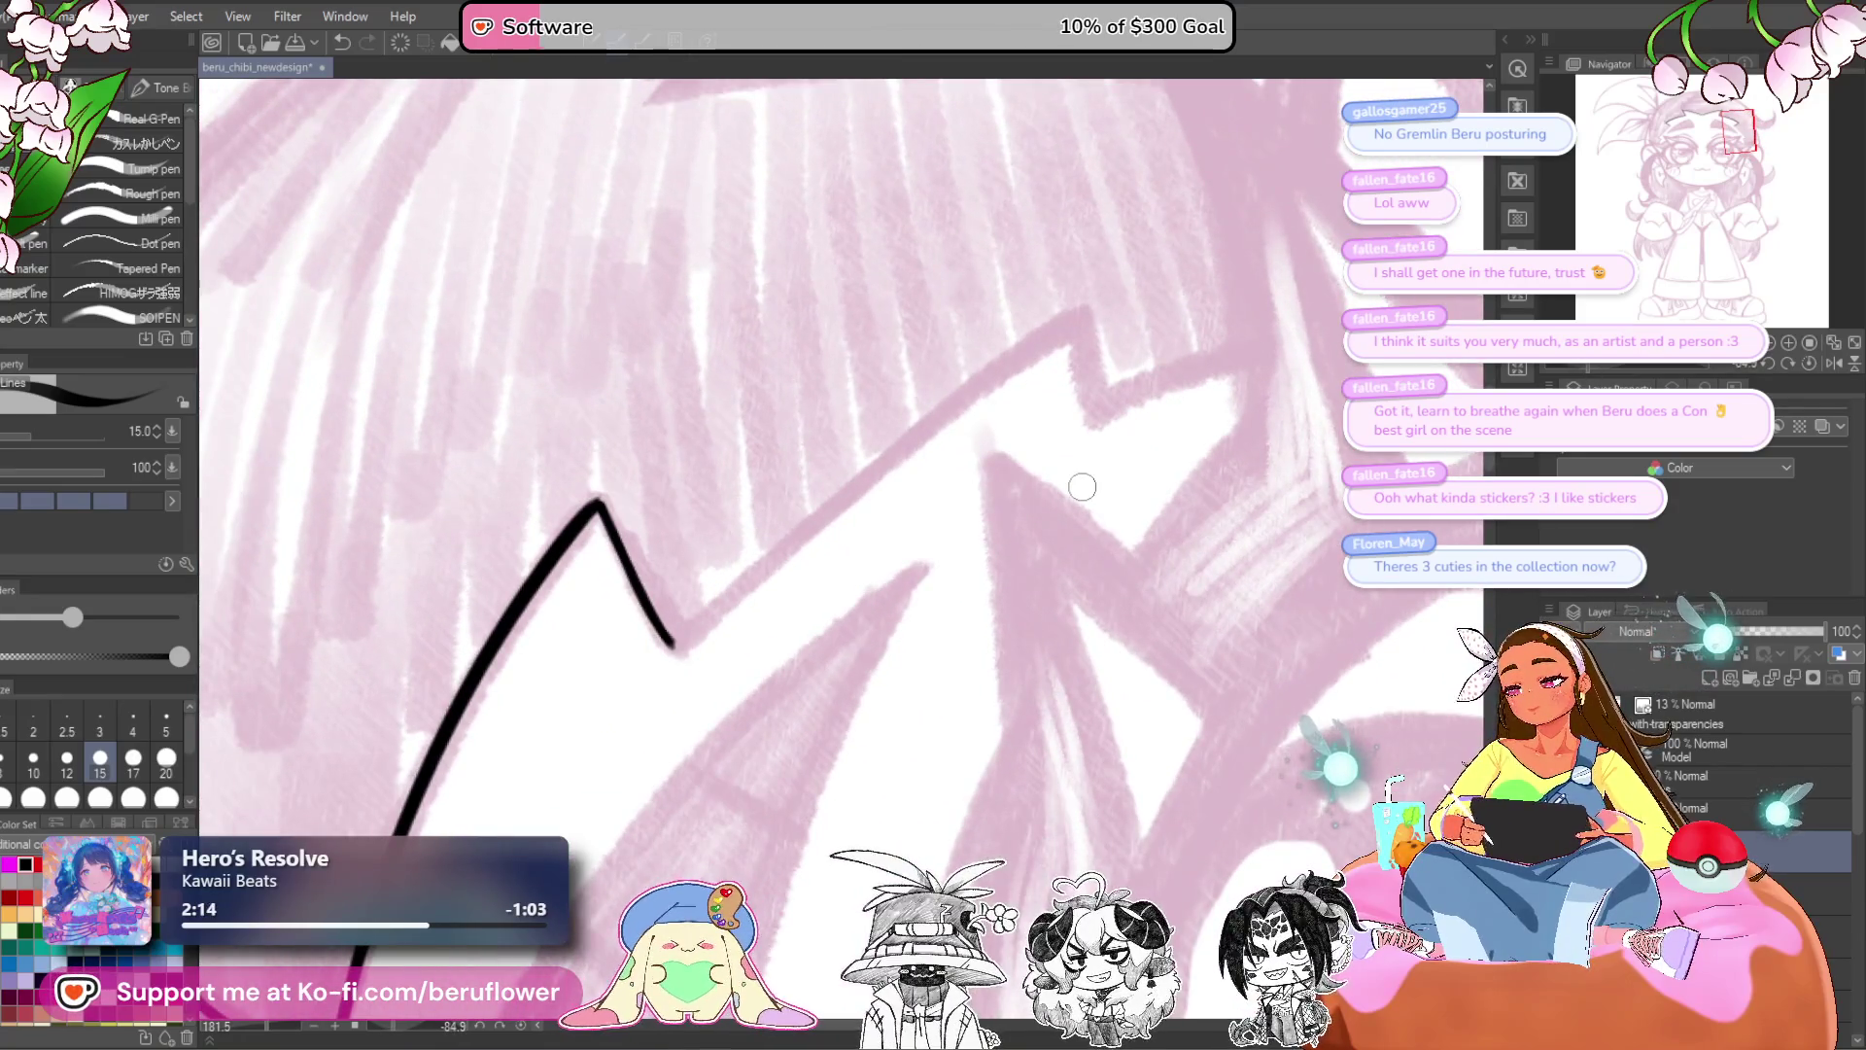
pyautogui.moveTo(958, 530)
pyautogui.mouseDown()
pyautogui.moveTo(967, 443)
pyautogui.moveTo(625, 729)
pyautogui.mouseUp()
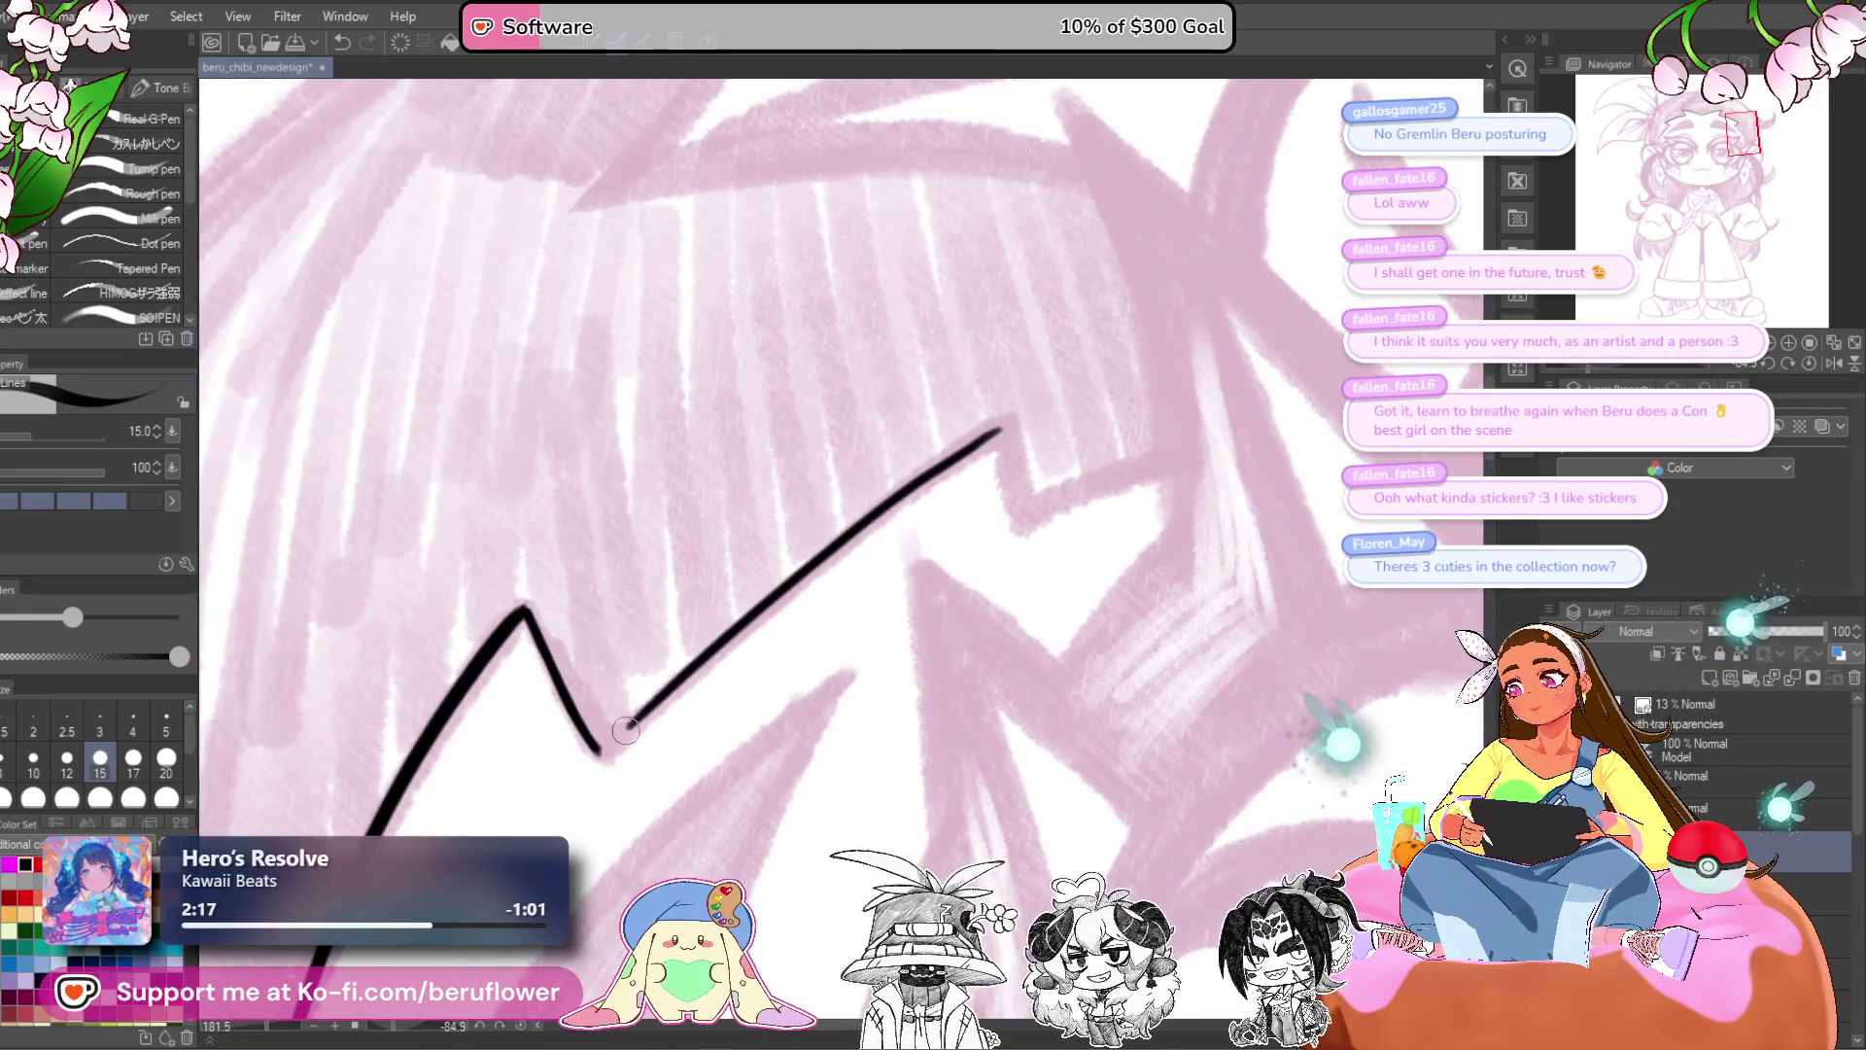
# - Replace the misplaced diagonal stroke with a strand down to the zigzag tip, then ink the next strand edge
pyautogui.hotkey('ctrl', 'z')
pyautogui.moveTo(1001, 432); pyautogui.dragTo(605, 748)
pyautogui.moveTo(1012, 442); pyautogui.dragTo(867, 539)
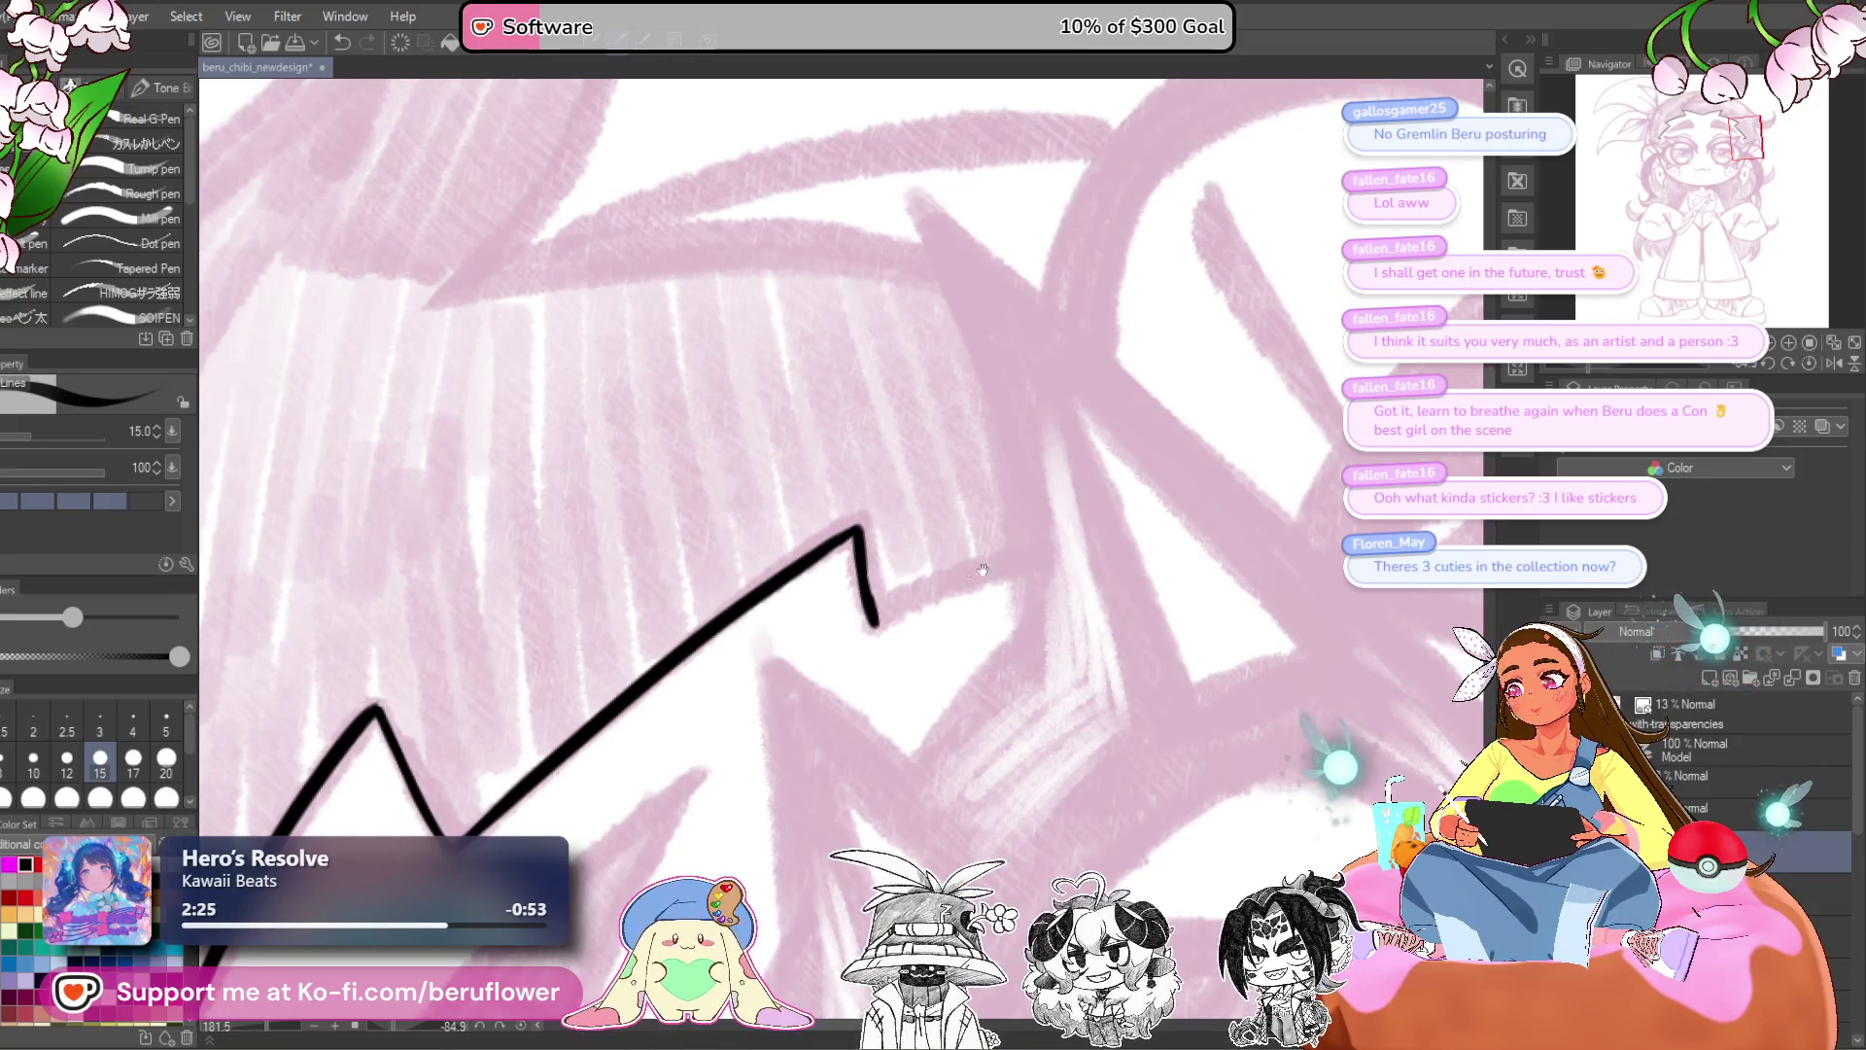
pyautogui.moveTo(982, 571); pyautogui.dragTo(979, 524)
pyautogui.moveTo(874, 581); pyautogui.dragTo(1038, 493)
pyautogui.scroll(-5, 1068, 477)
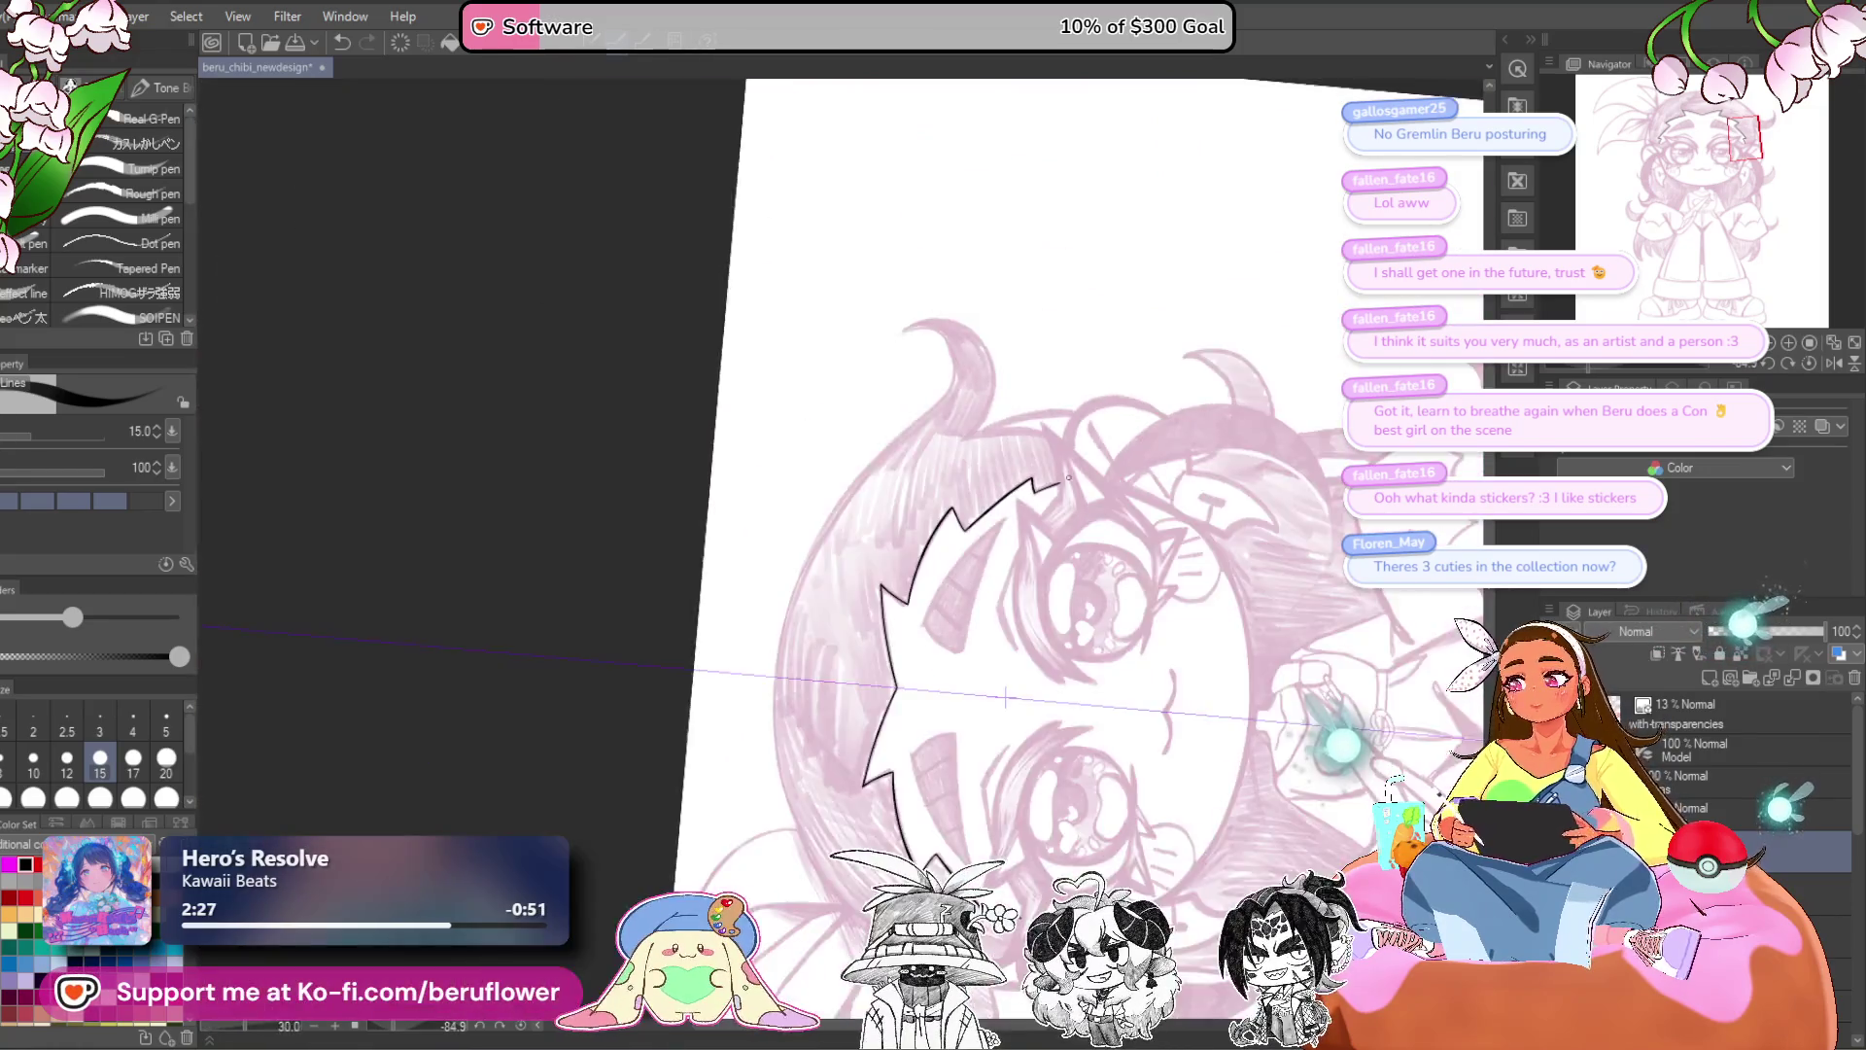
# - Extend the zigzag bangs outline down the side of the face and save the drawing
pyautogui.scroll(5, 1068, 477)
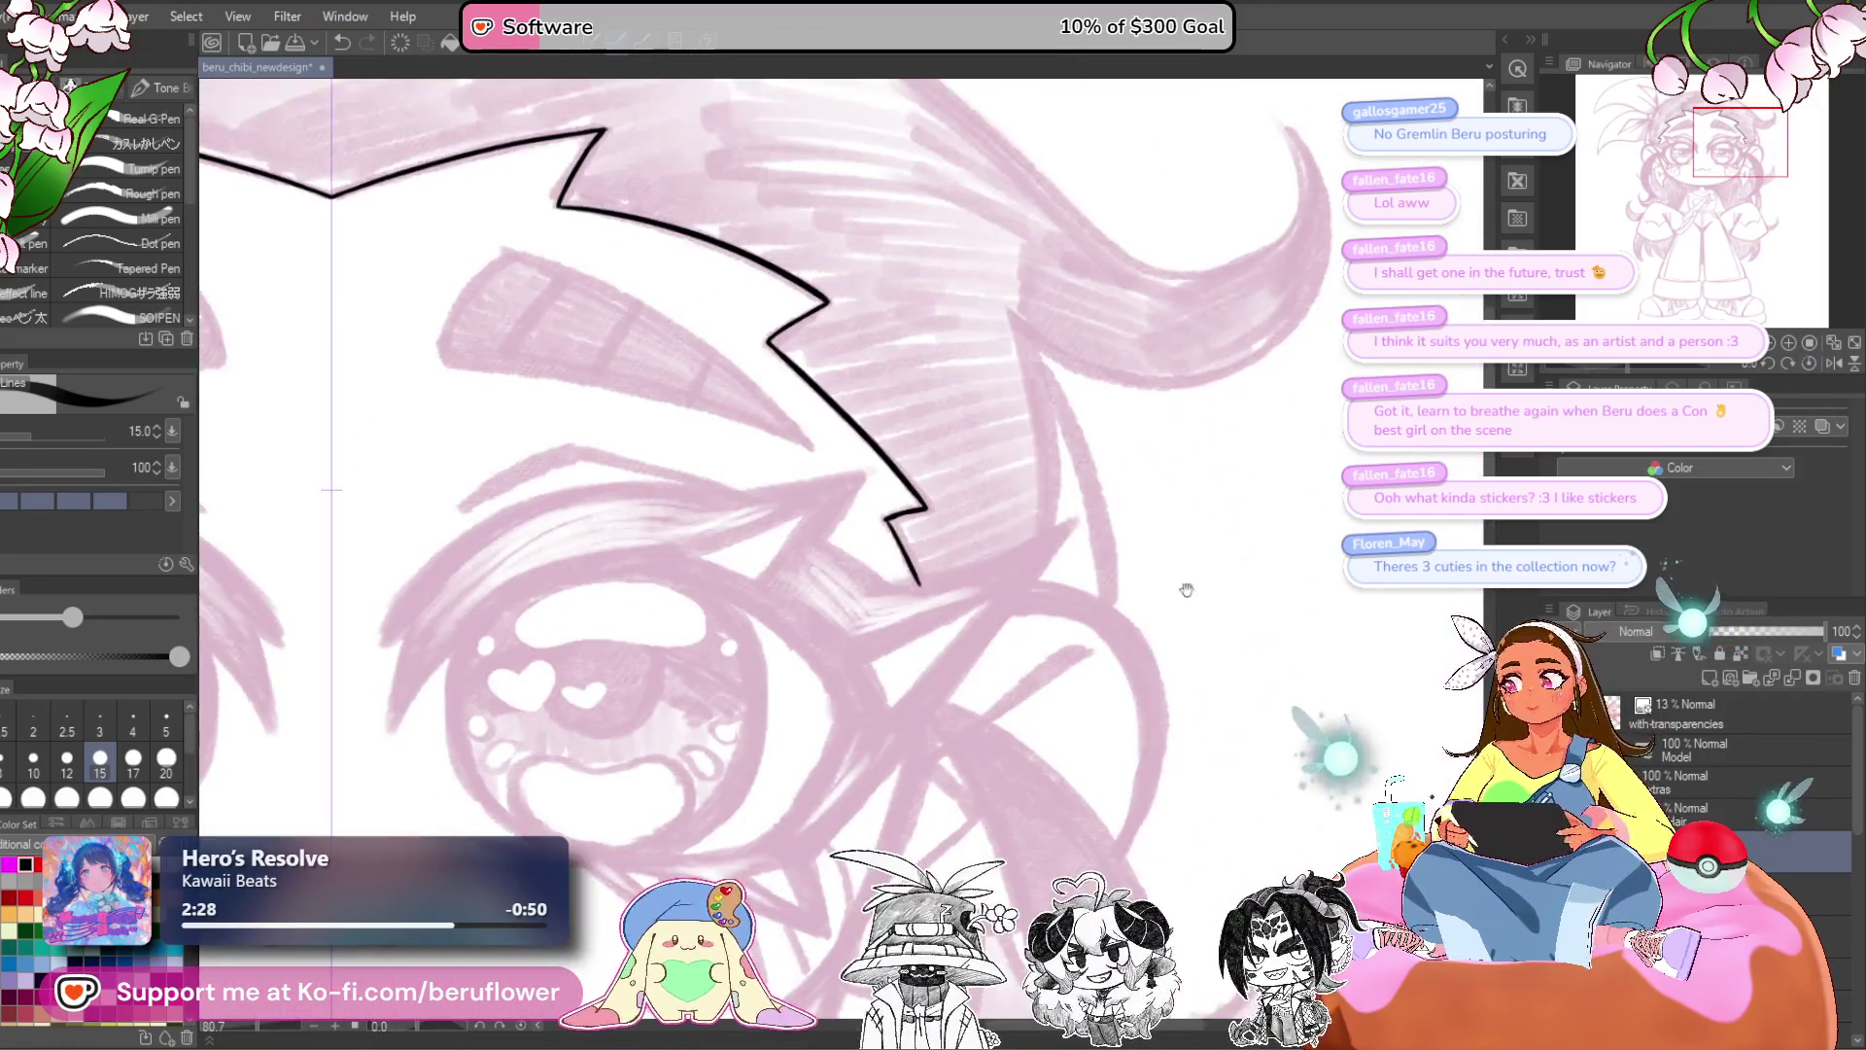
pyautogui.scroll(-2, 1187, 590)
pyautogui.scroll(-4, 934, 529)
pyautogui.scroll(4, 934, 530)
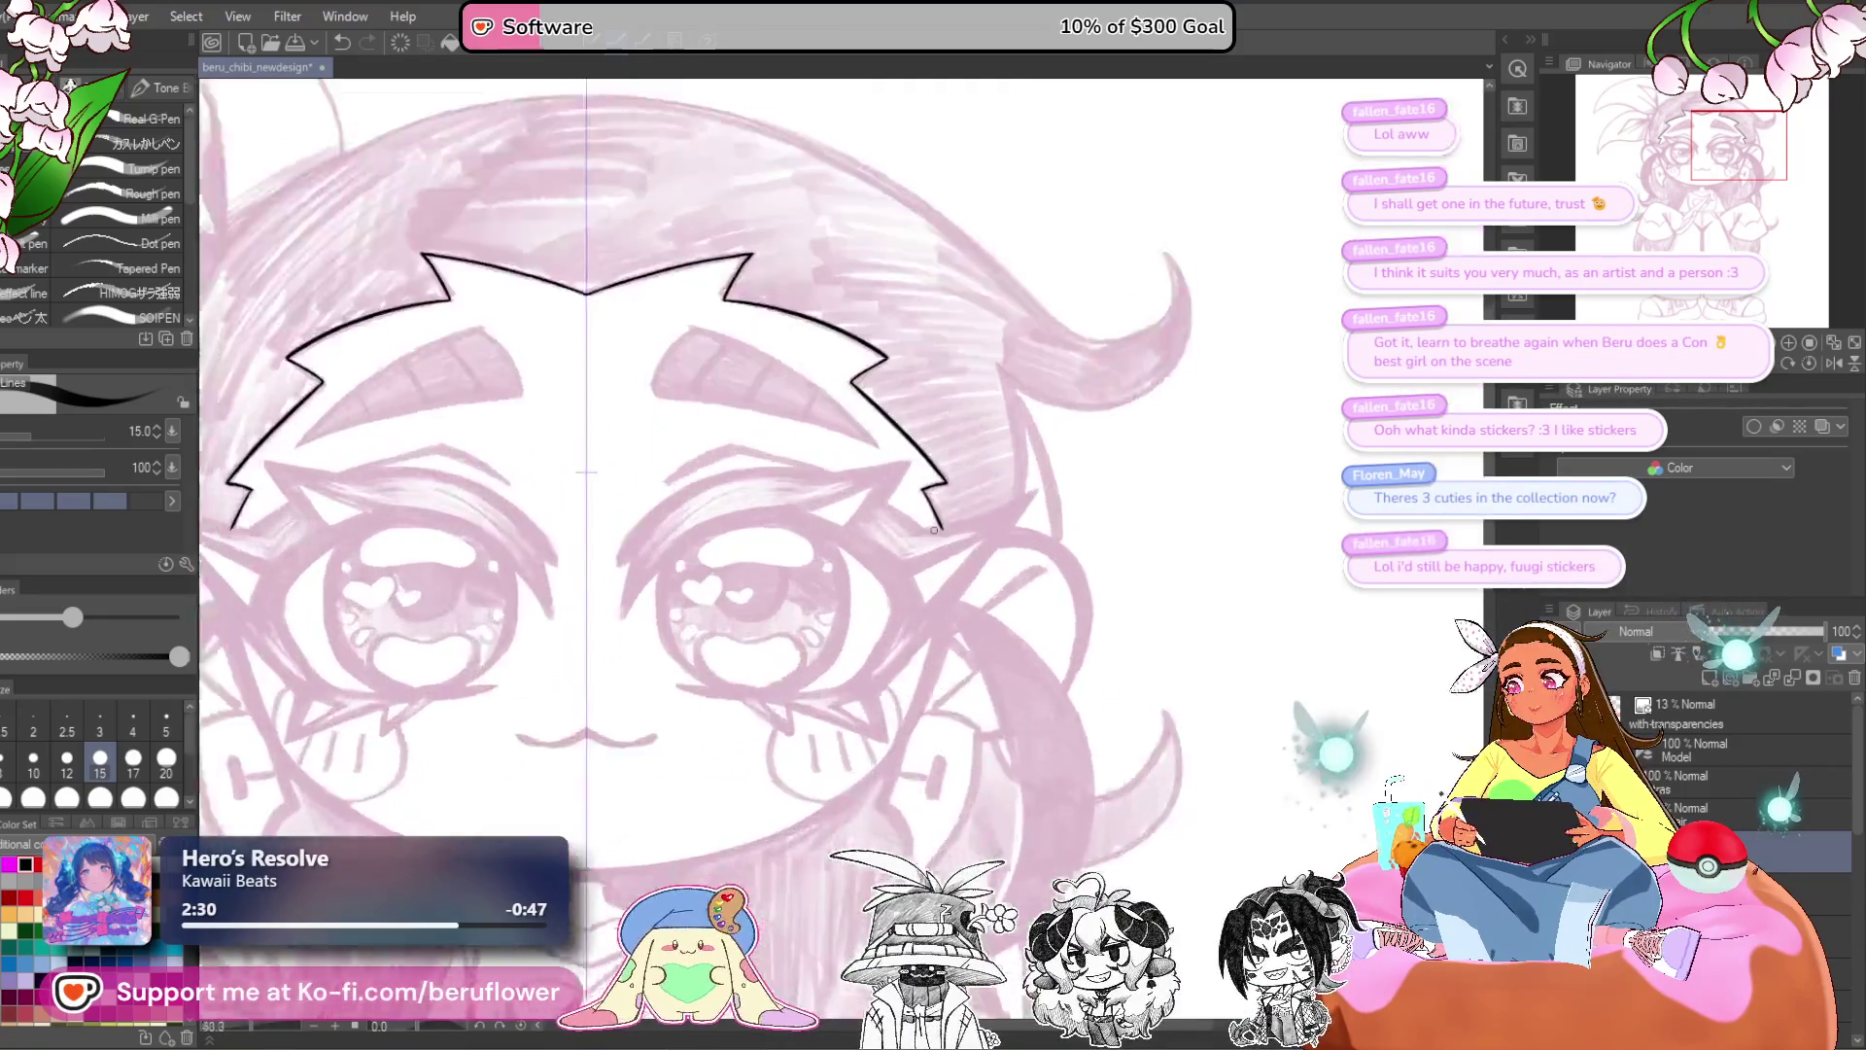
pyautogui.scroll(2, 934, 530)
pyautogui.moveTo(959, 630); pyautogui.dragTo(947, 575)
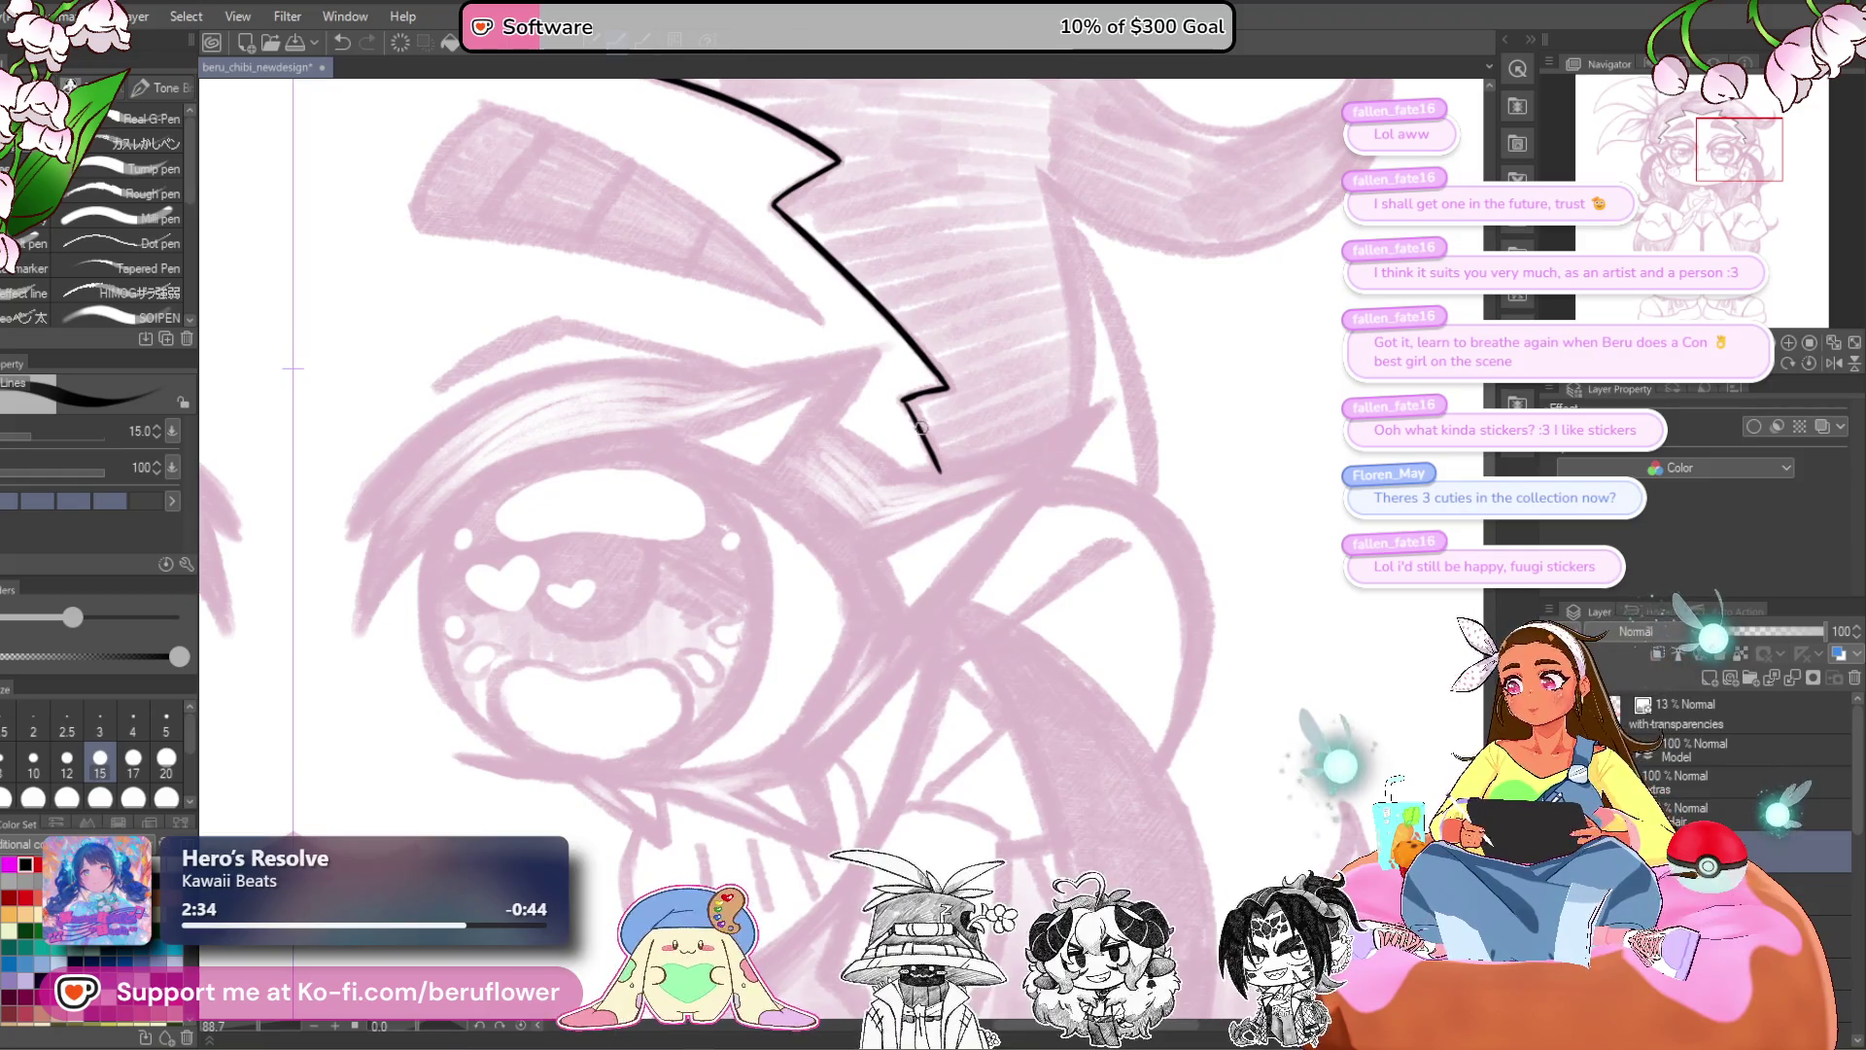
pyautogui.moveTo(926, 445); pyautogui.dragTo(962, 556)
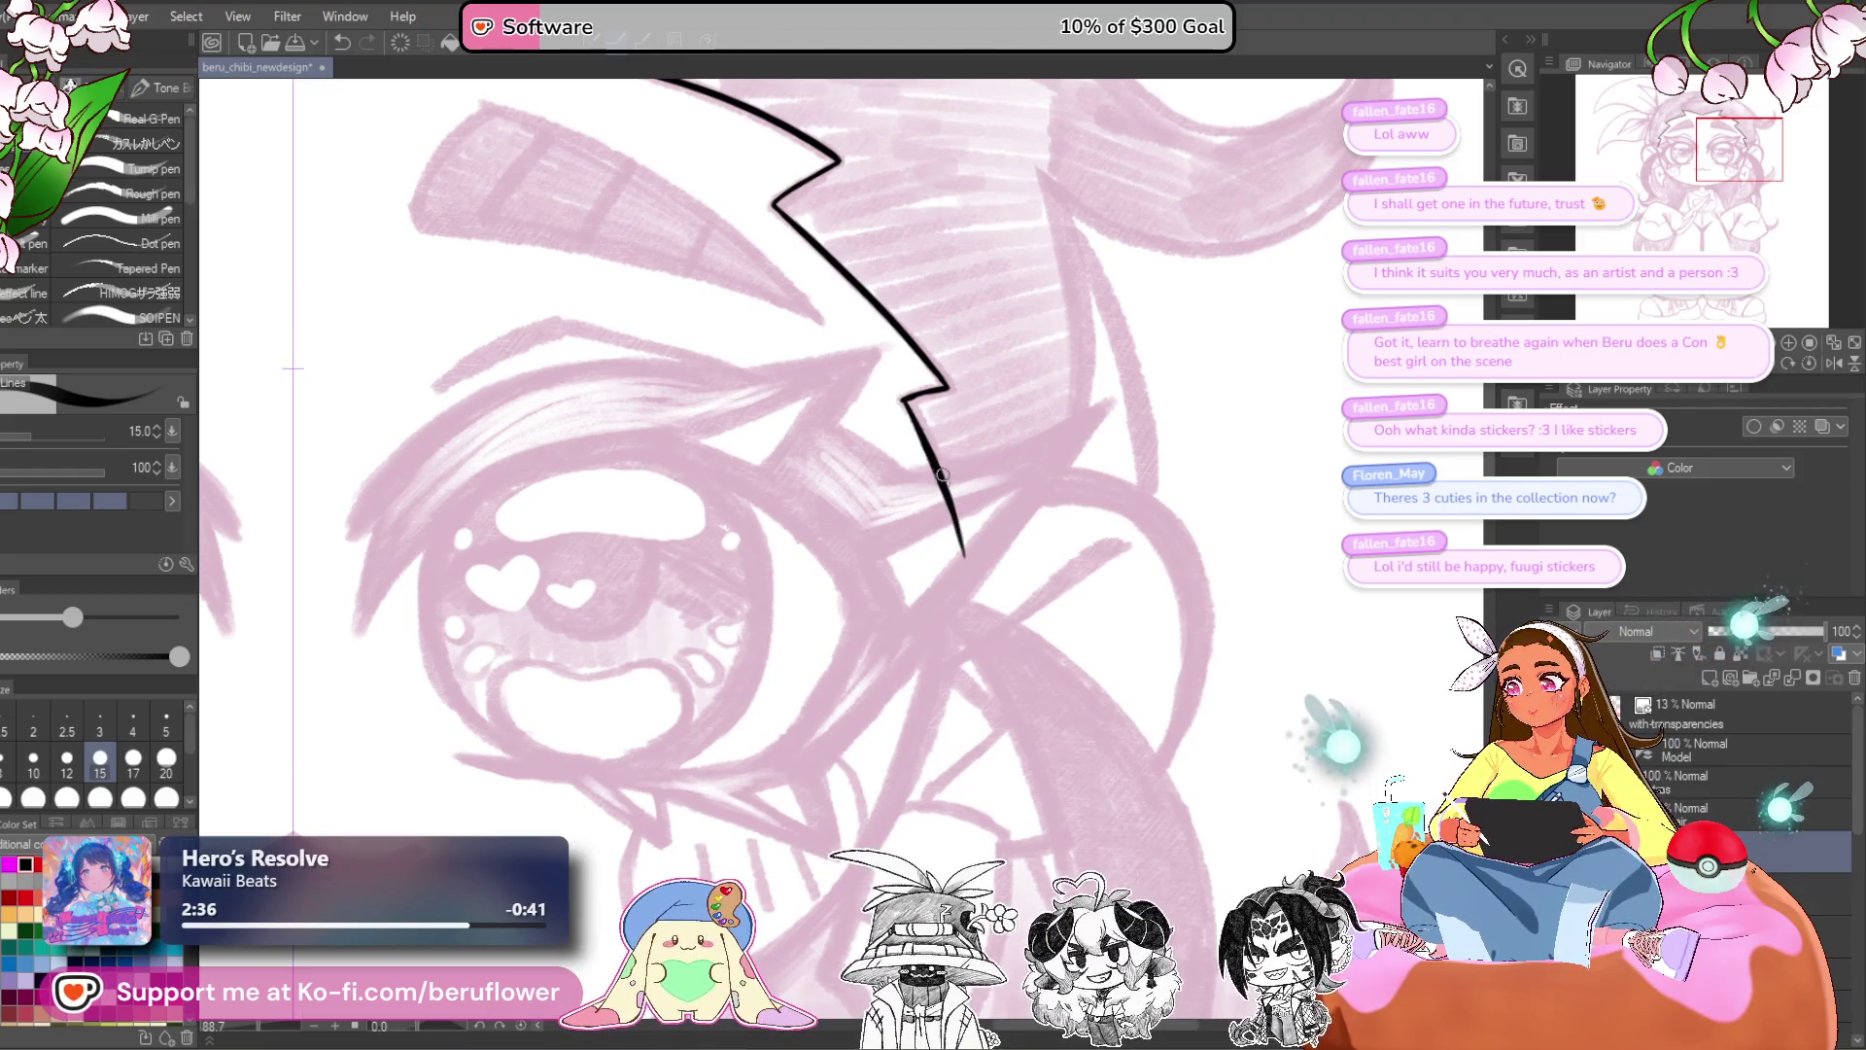
pyautogui.scroll(-5, 937, 610)
pyautogui.scroll(1, 1021, 727)
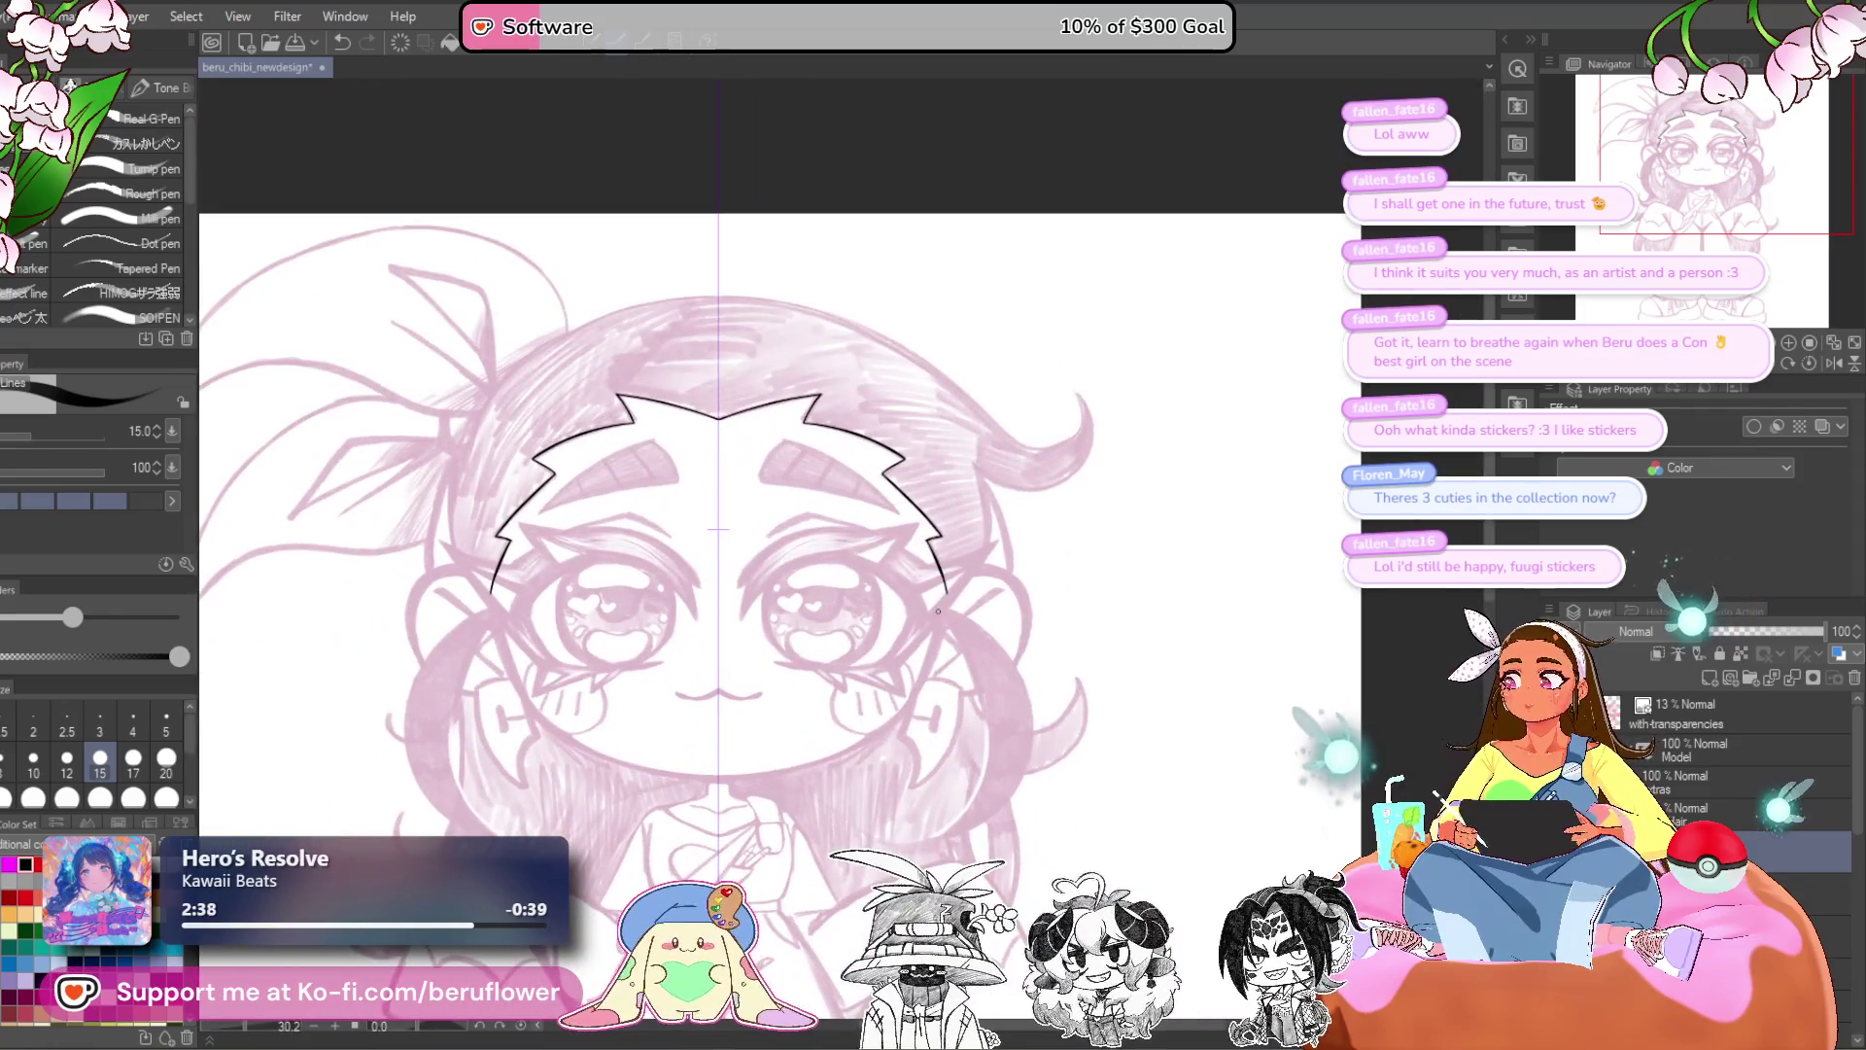
pyautogui.scroll(1, 1021, 727)
pyautogui.hotkey('ctrl', 's')
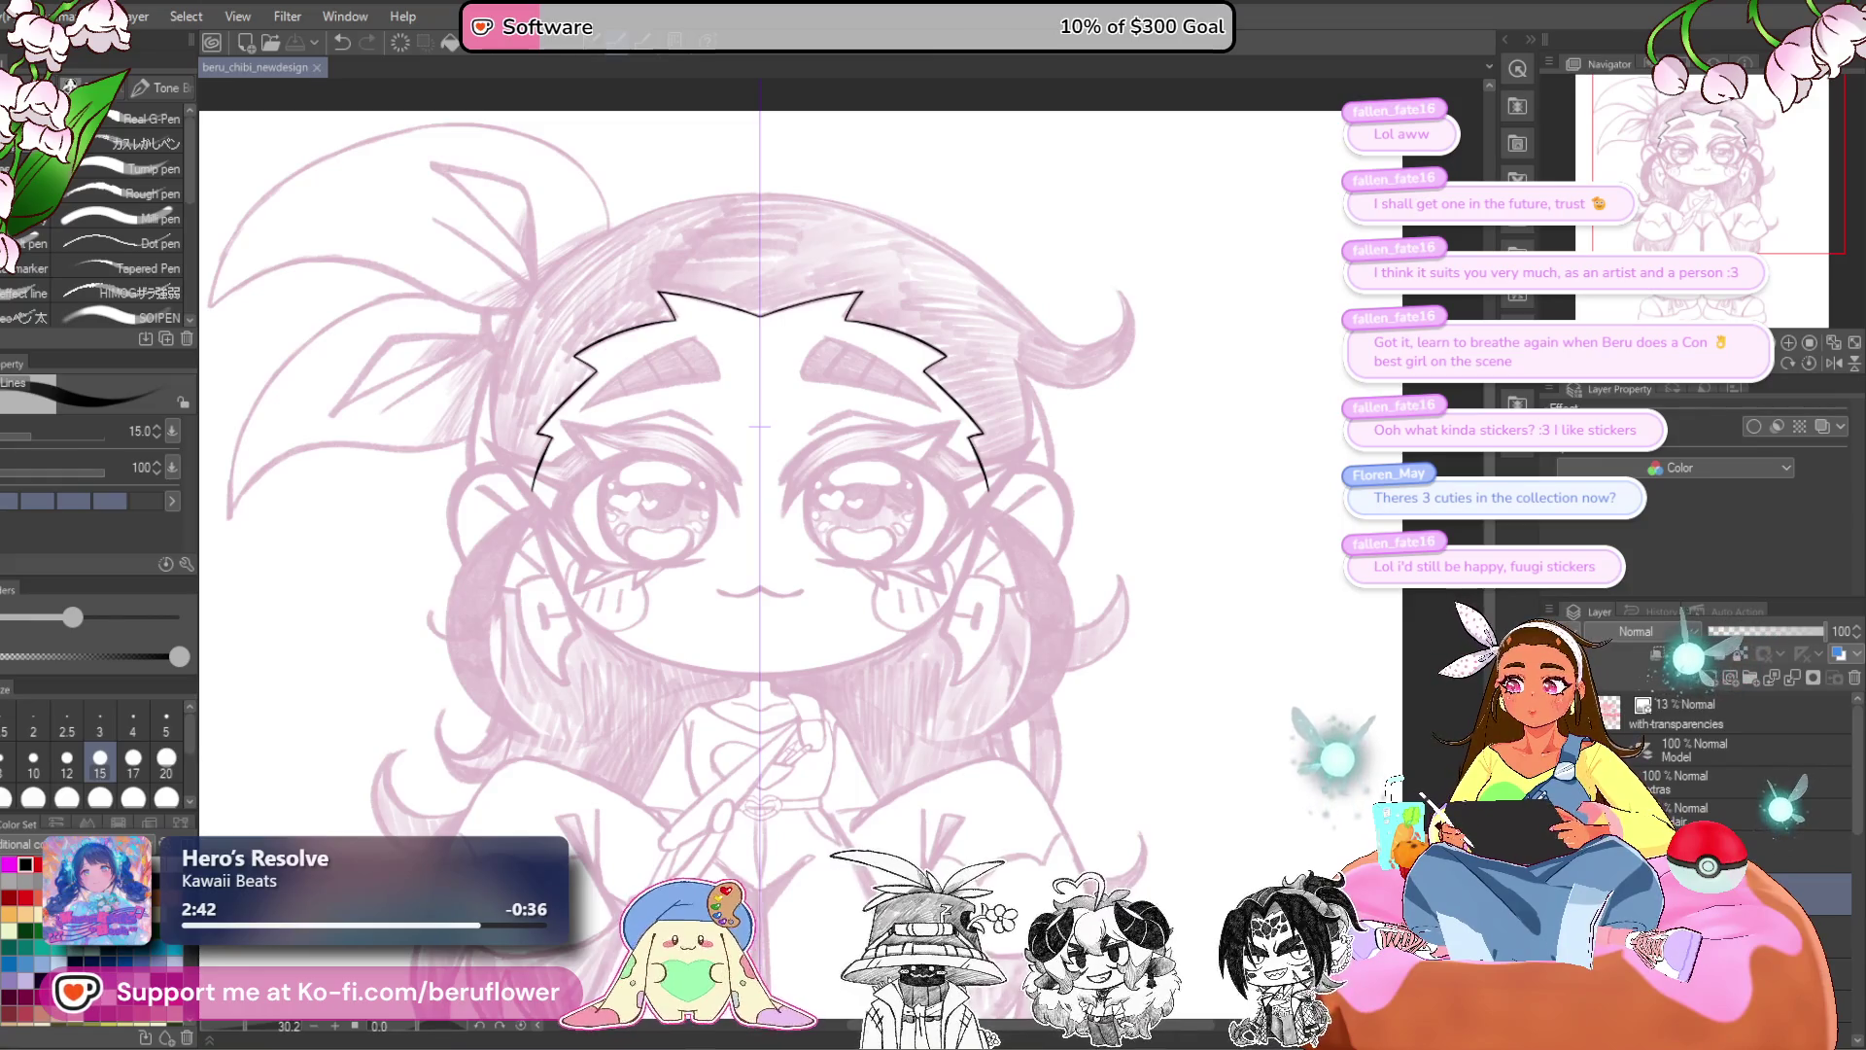
# - Select the eyebrows layer in the Layers panel
pyautogui.click(1711, 813)
pyautogui.scroll(-3, 1730, 758)
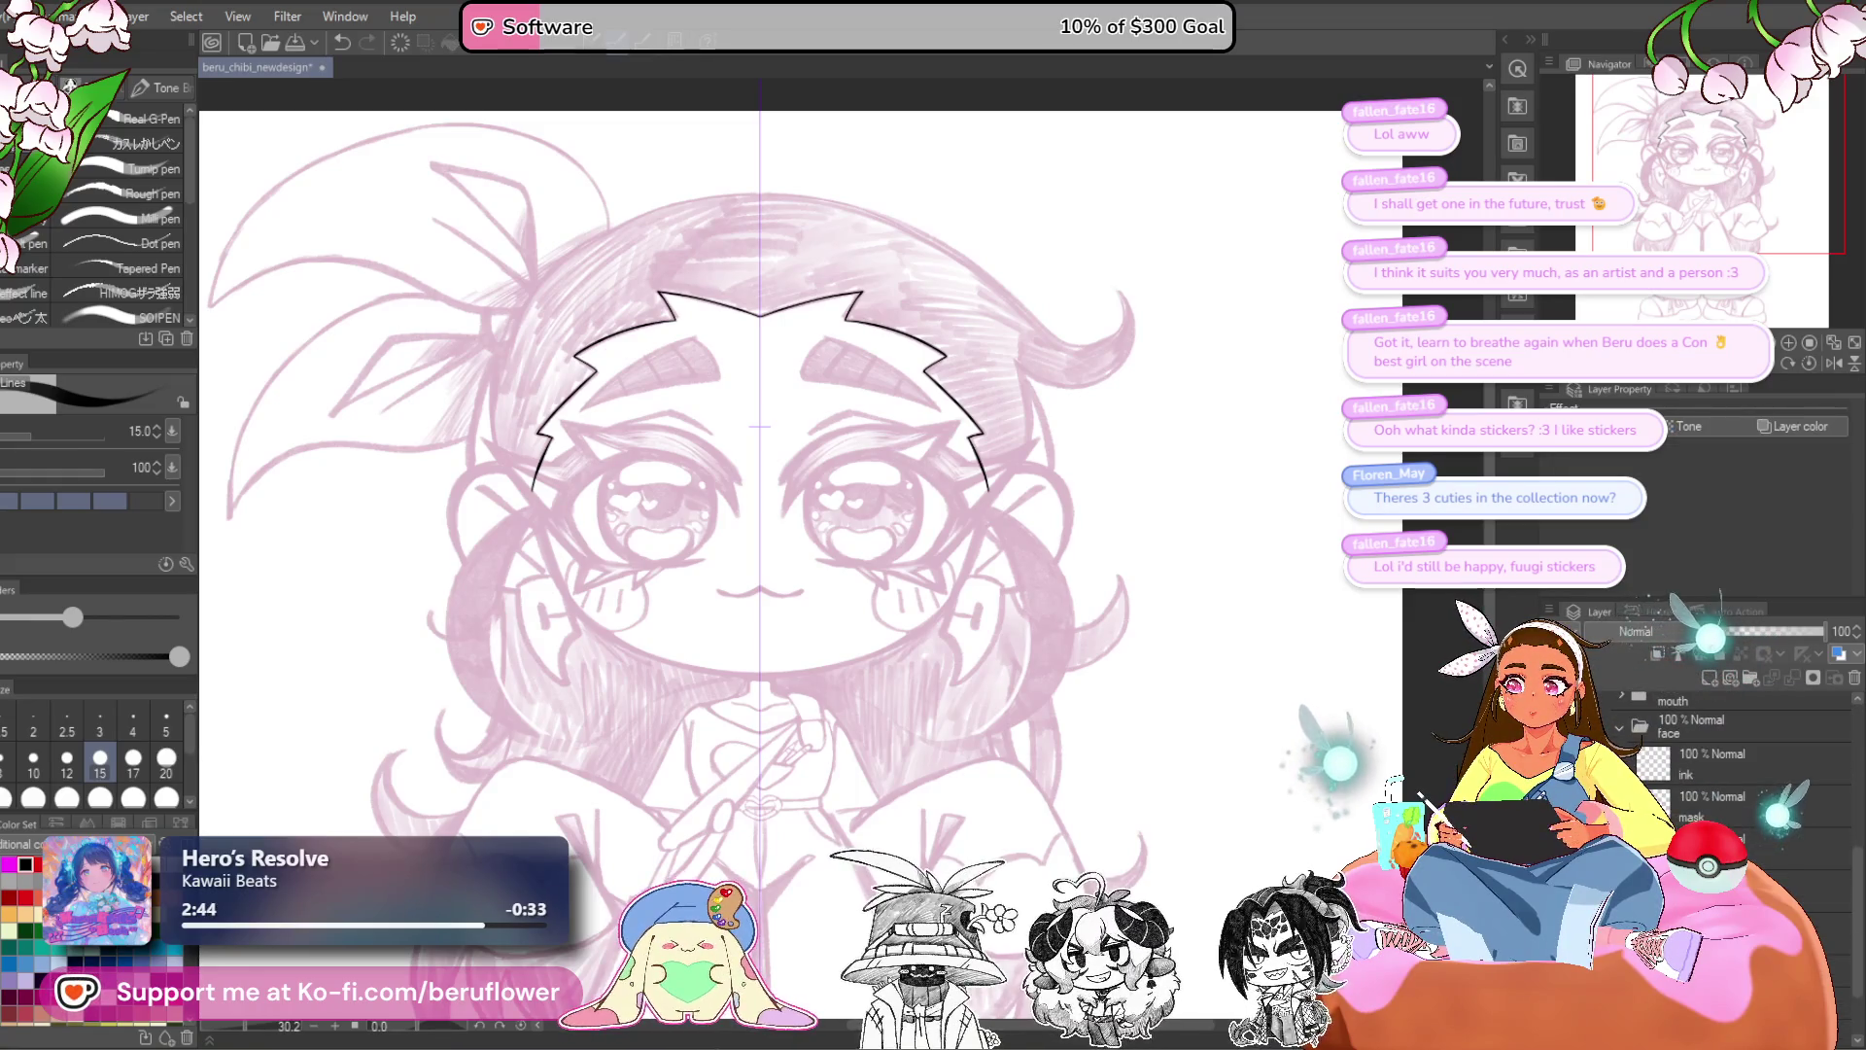
pyautogui.click(1740, 763)
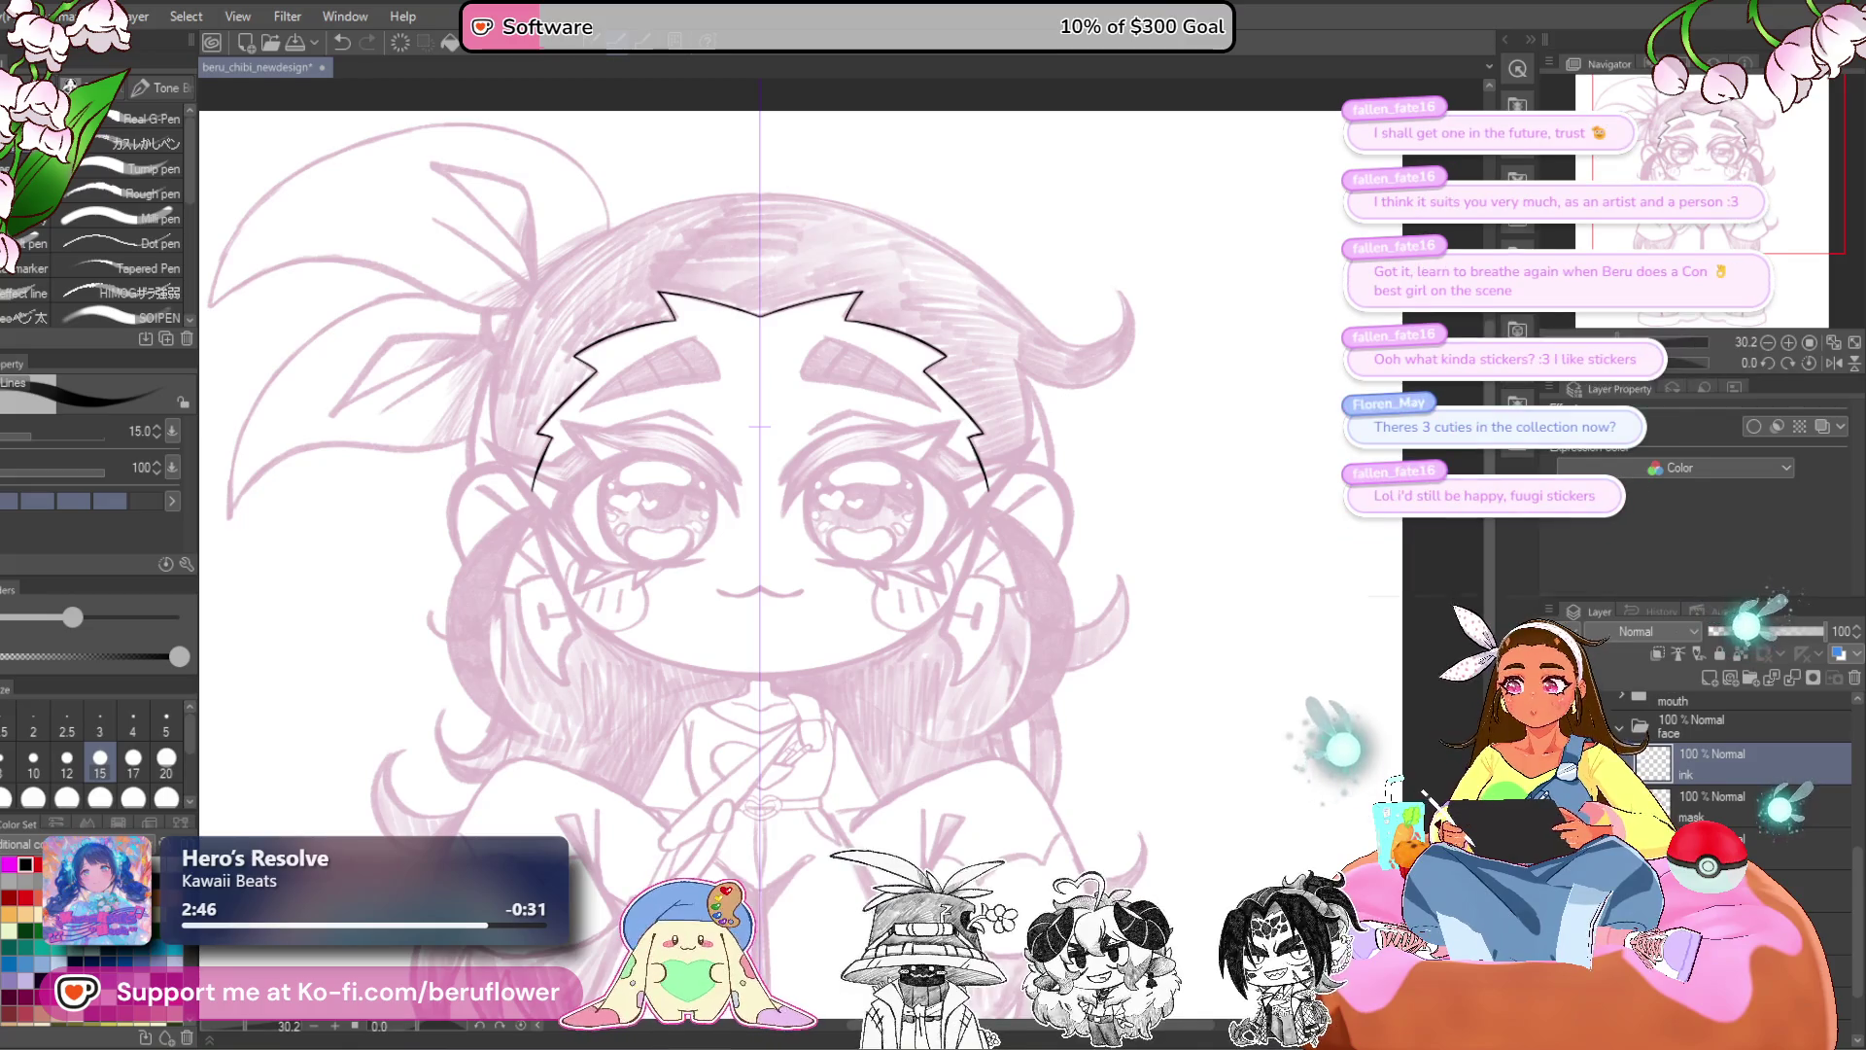
pyautogui.scroll(5, 1730, 758)
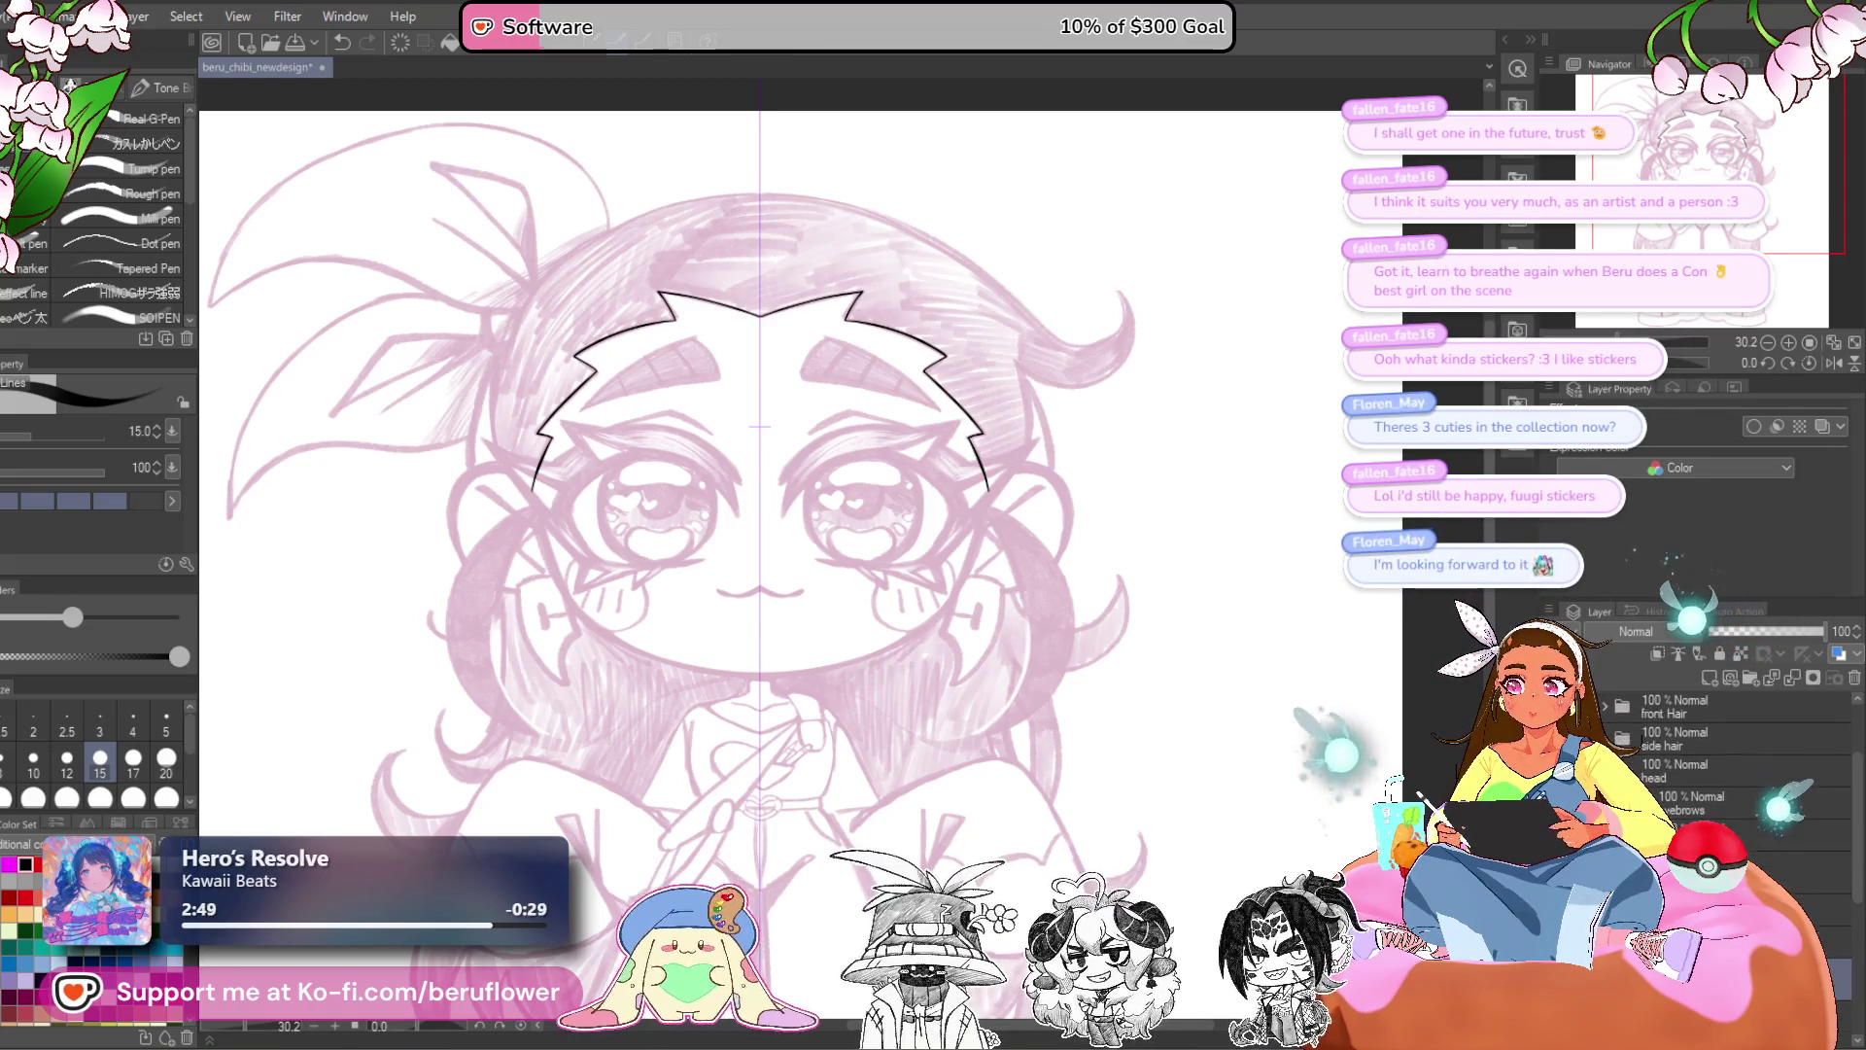
pyautogui.scroll(2, 1710, 797)
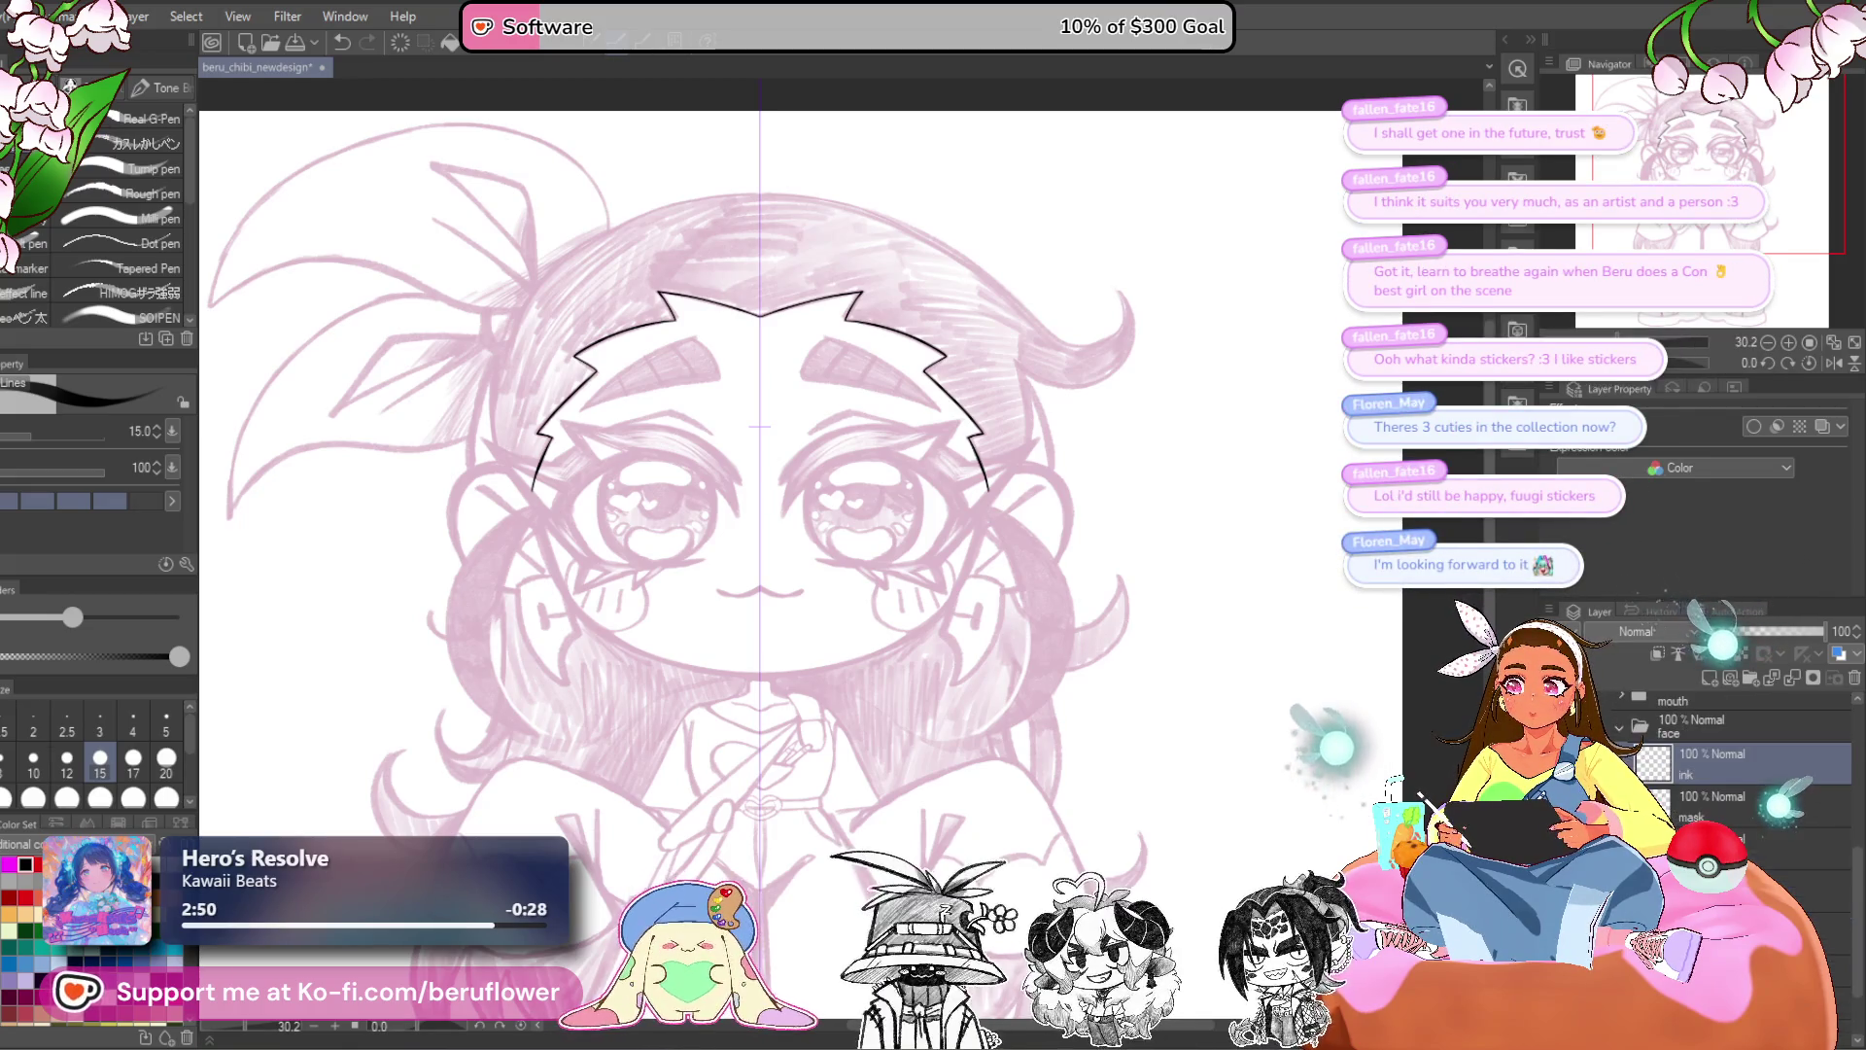
pyautogui.click(1710, 776)
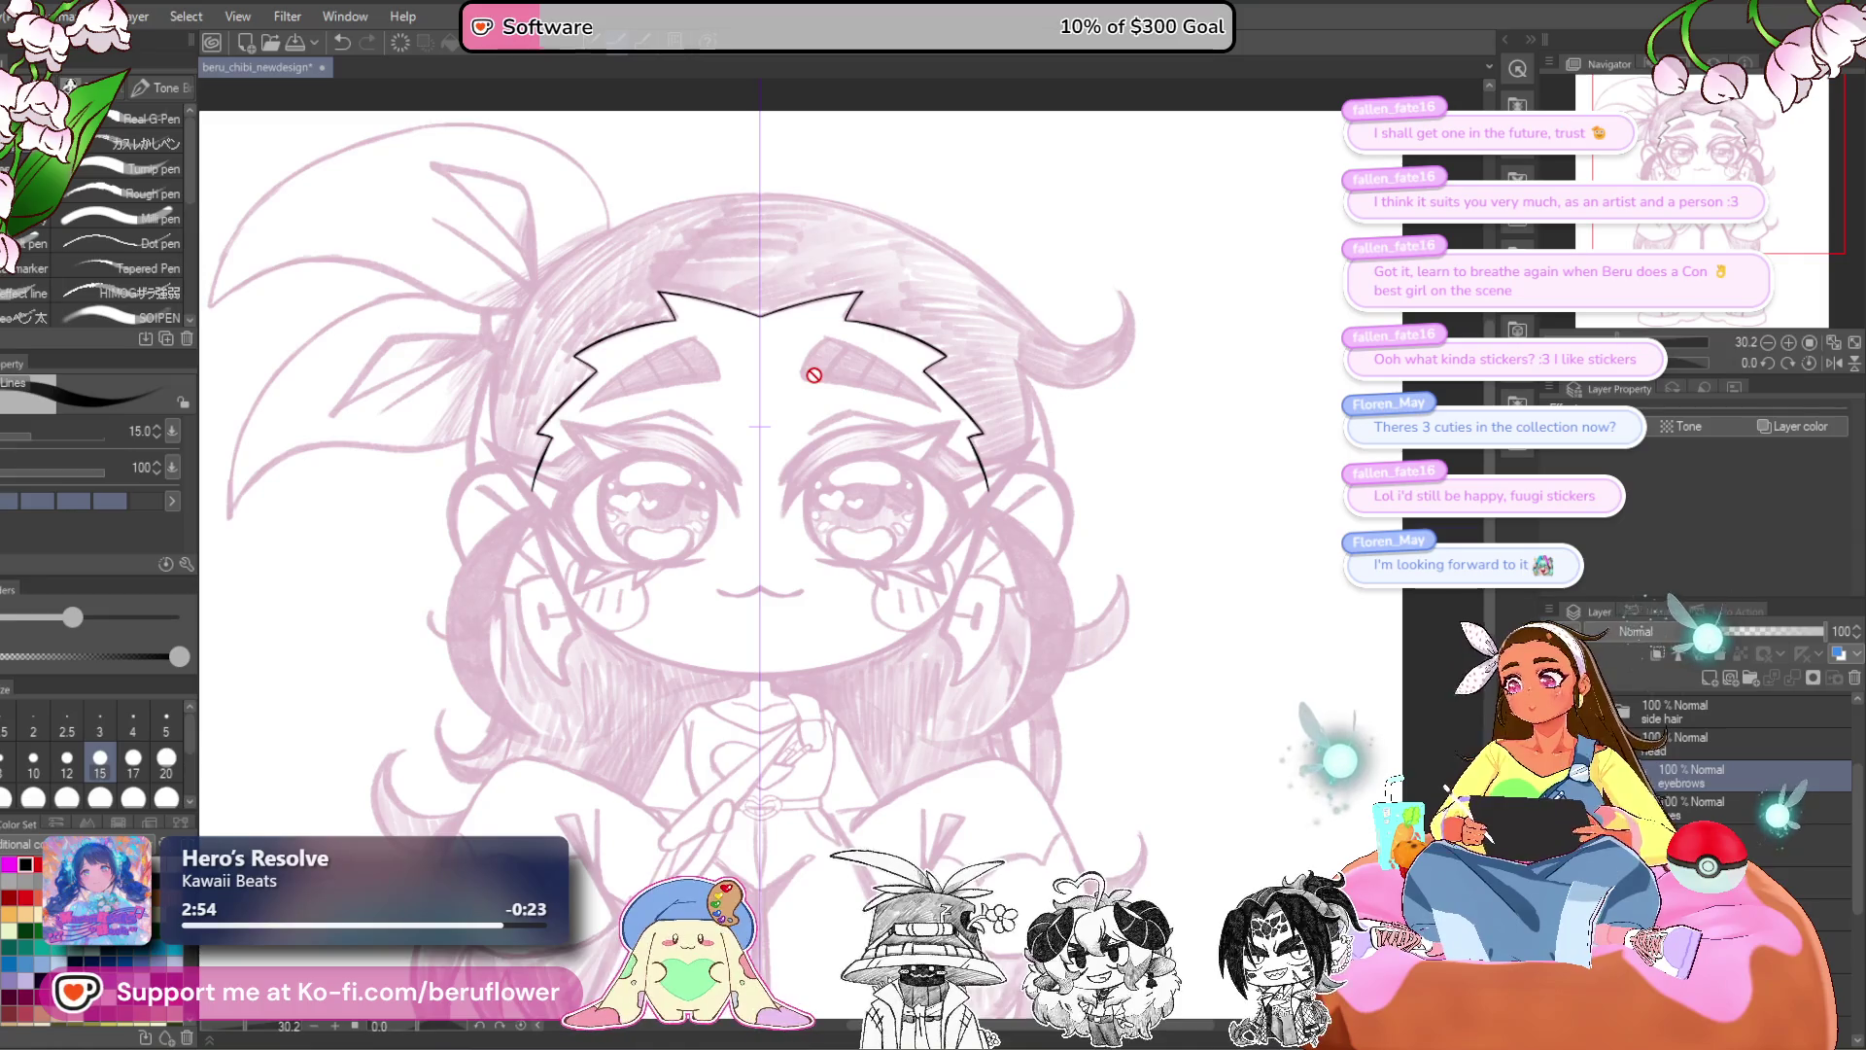
# - Rename the layer under the eyebrows folder to 'Brows'
pyautogui.doubleClick(1710, 817)
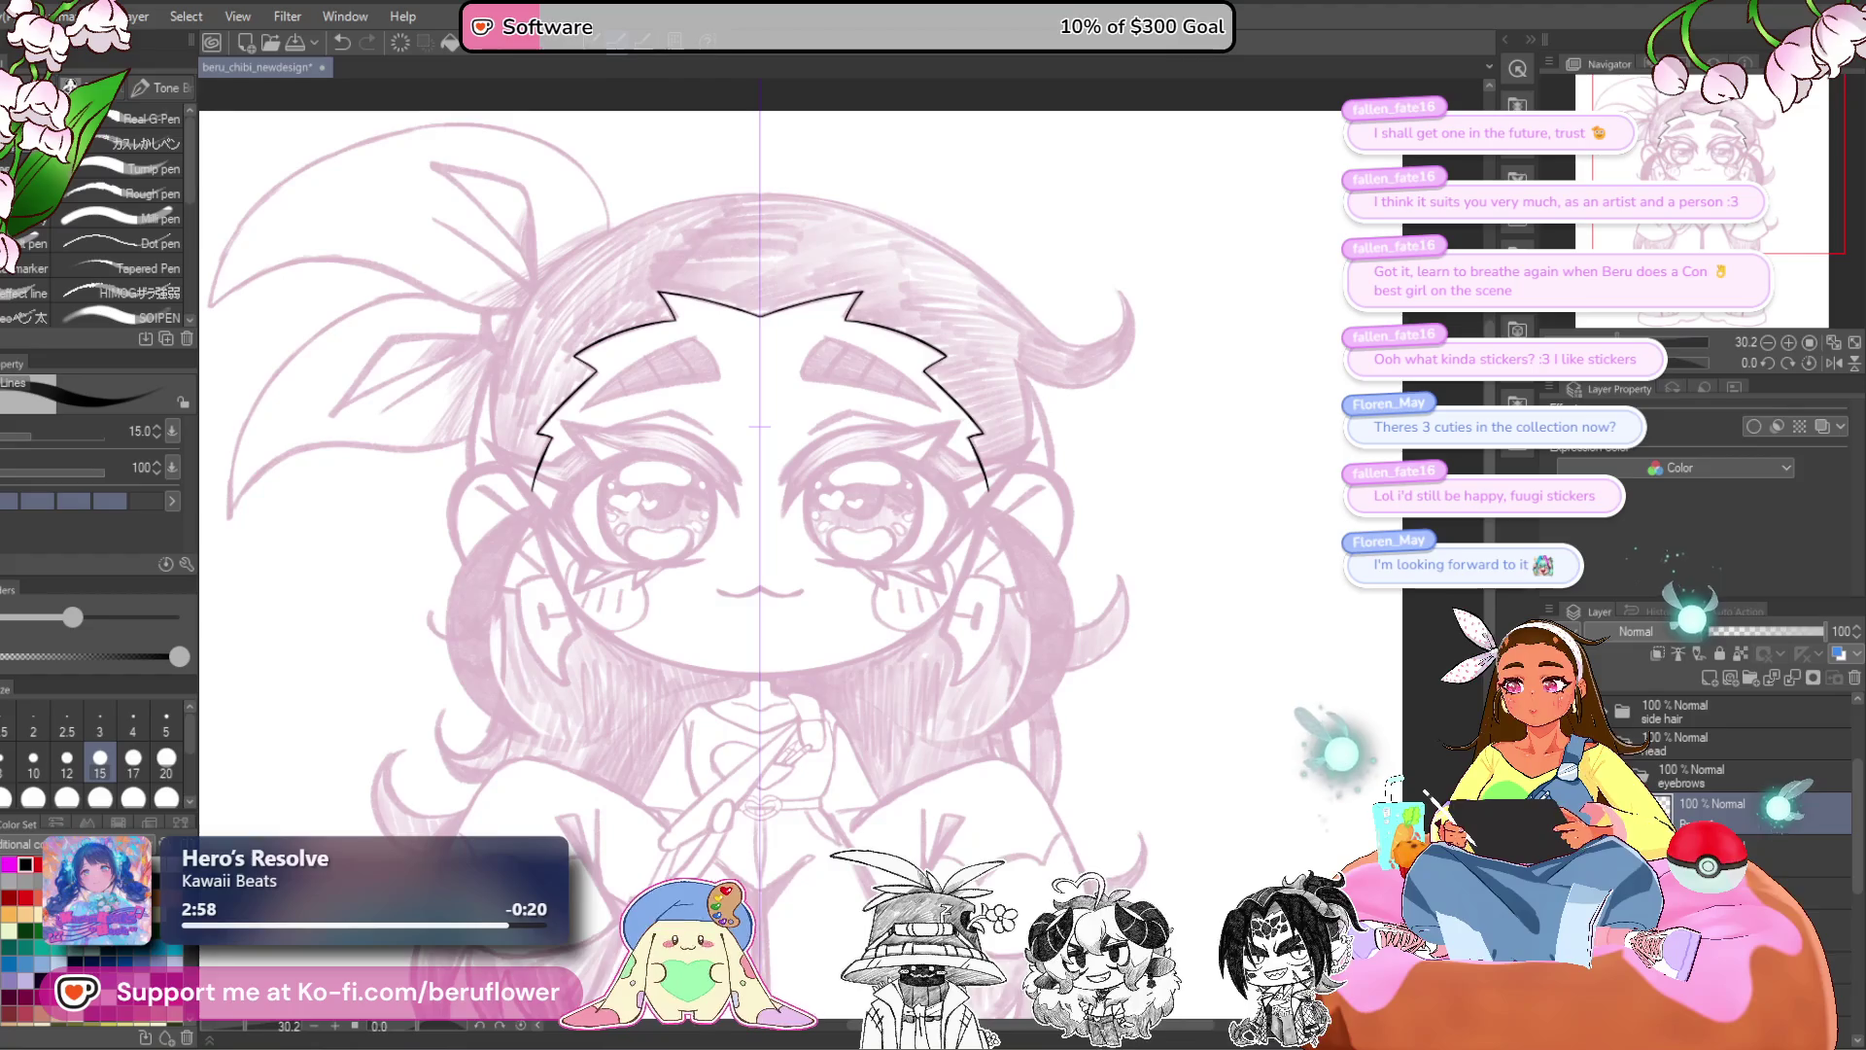
pyautogui.doubleClick(1711, 817)
pyautogui.write('Brows')
pyautogui.press('Return')
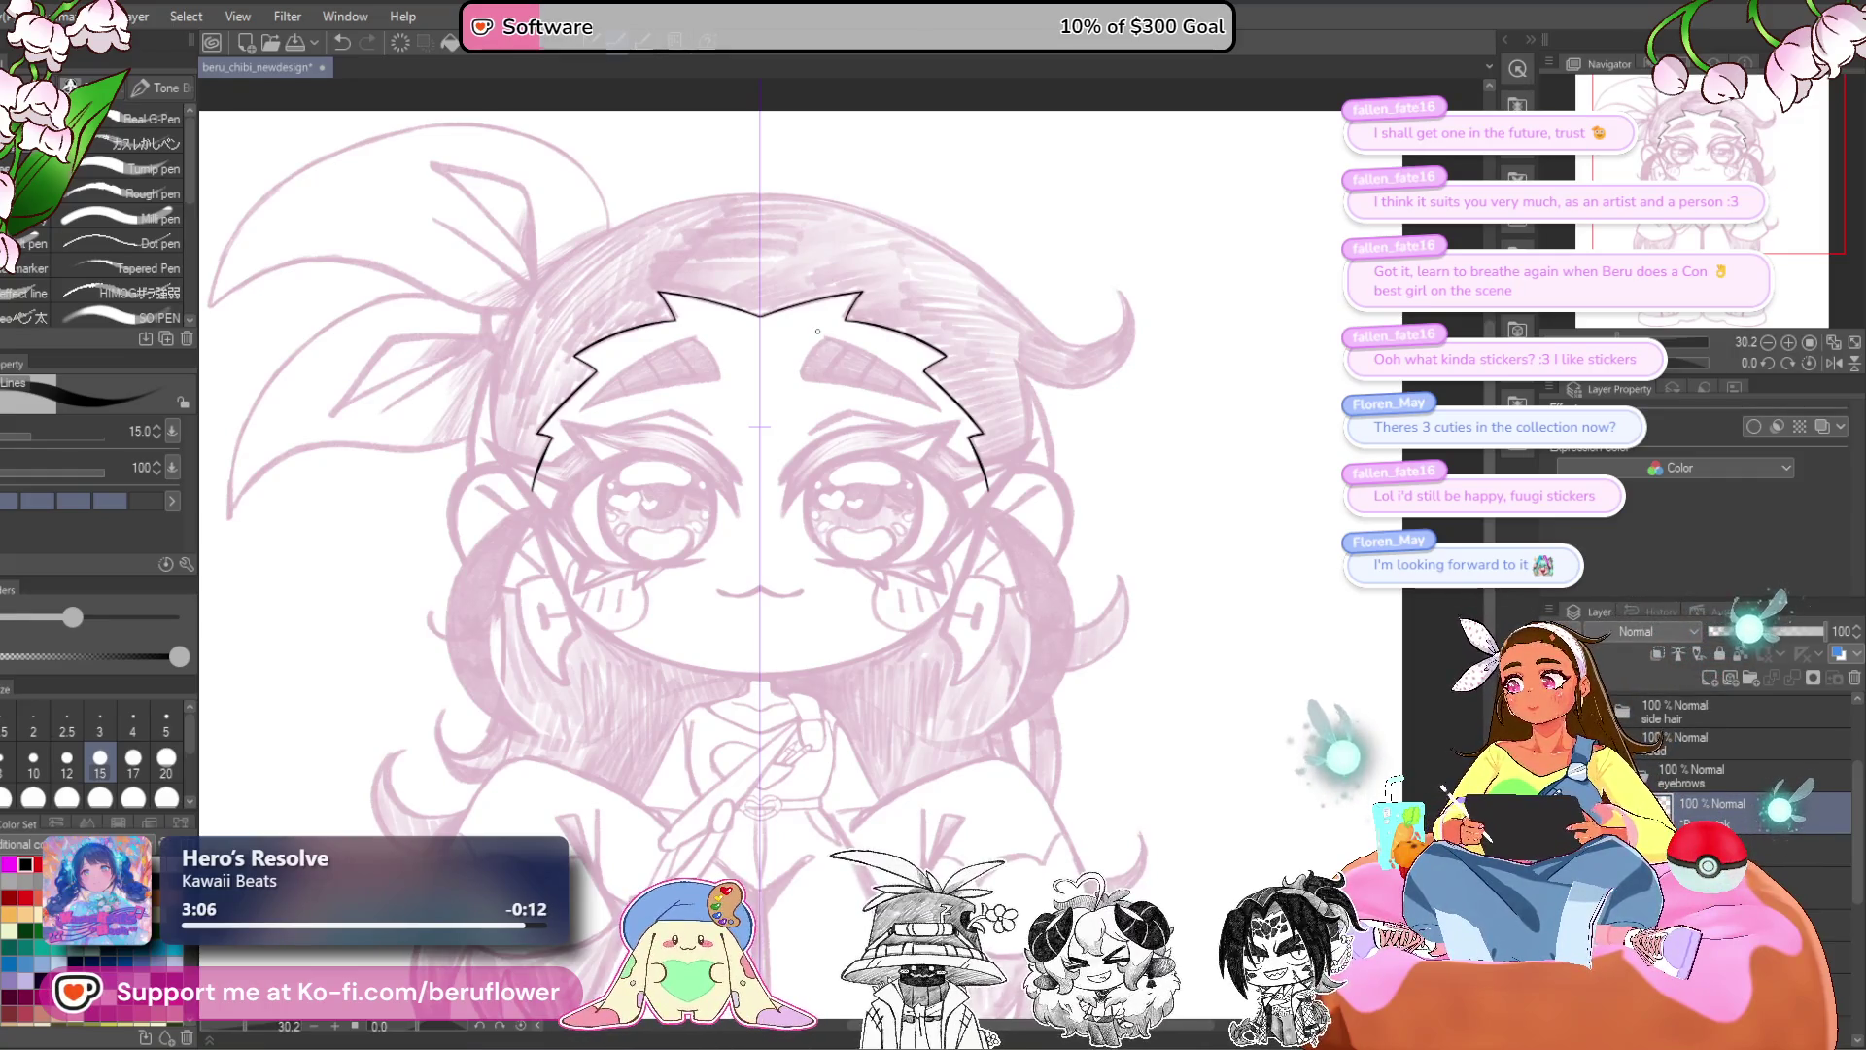
pyautogui.scroll(5, 836, 504)
# - Ink mirrored pointed eyebrow outlines, redrawing the lower edge thinner at brush size 20
pyautogui.moveTo(836, 505)
pyautogui.mouseDown()
pyautogui.moveTo(787, 579)
pyautogui.moveTo(803, 421)
pyautogui.mouseUp()
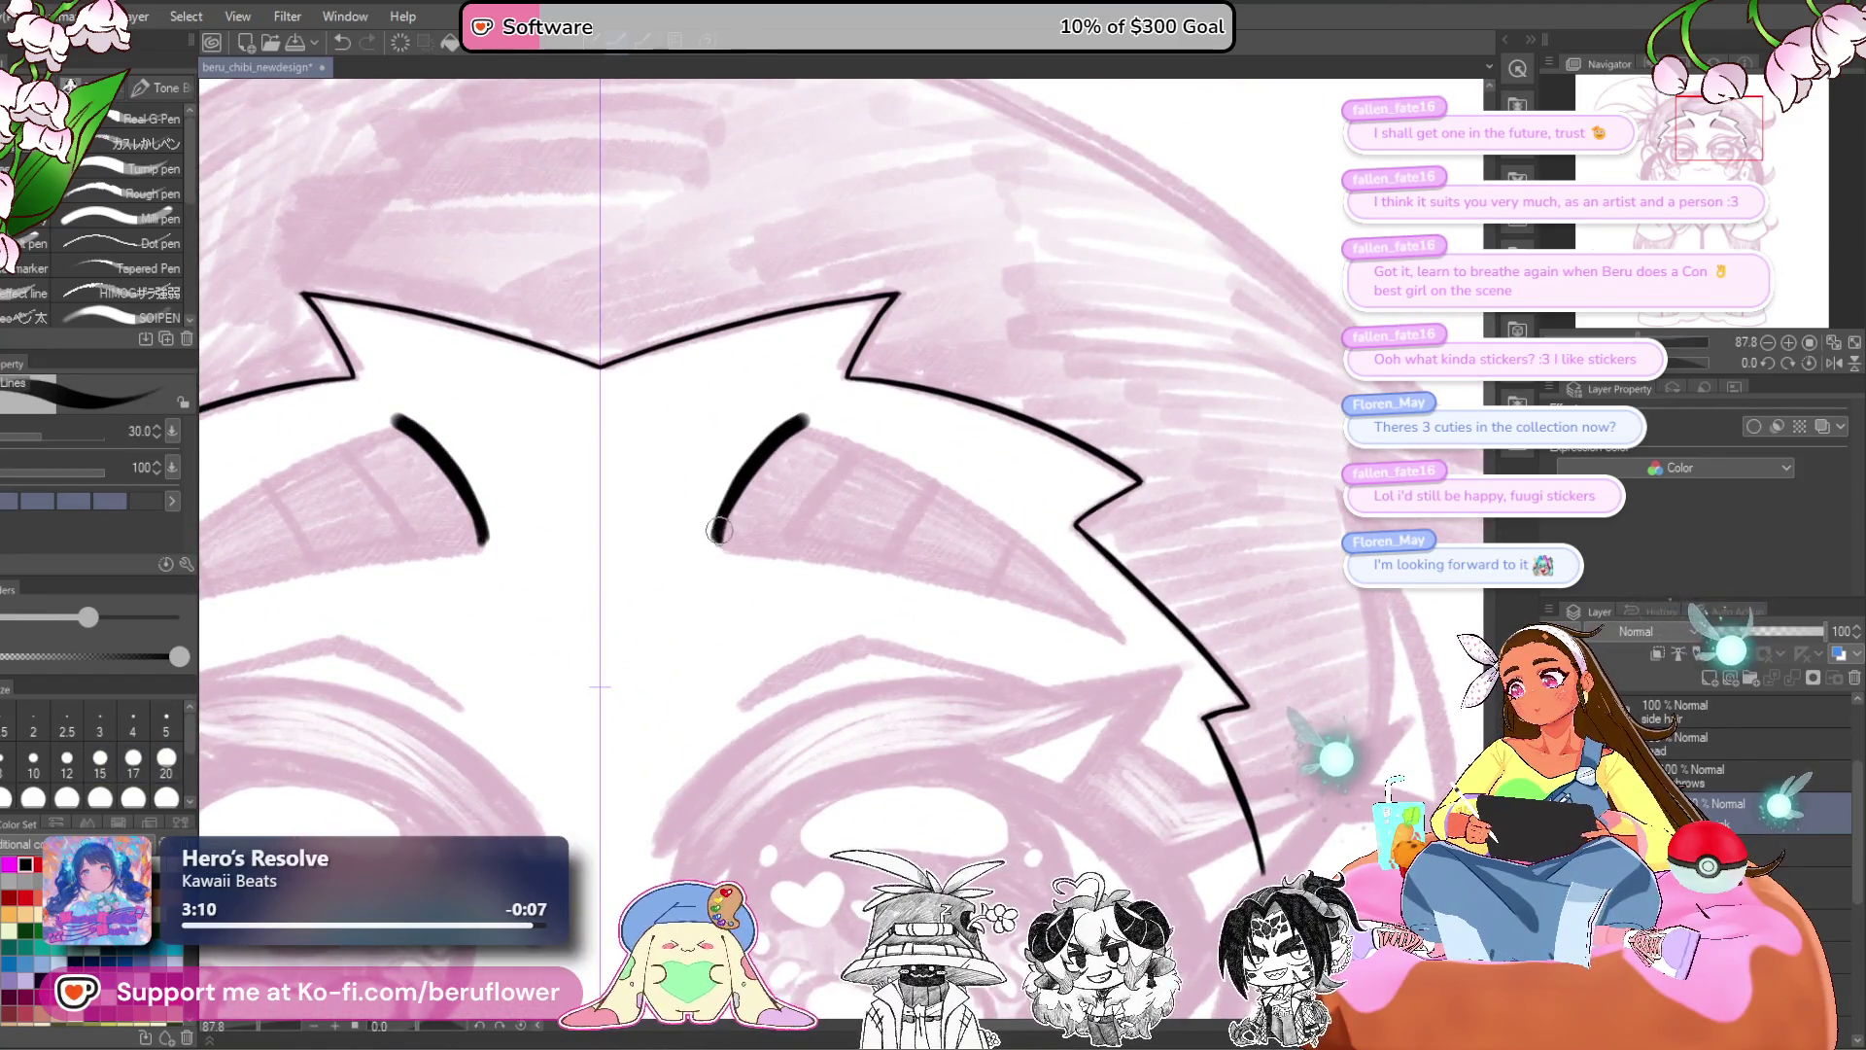
pyautogui.moveTo(1069, 437)
pyautogui.mouseDown()
pyautogui.moveTo(1020, 291)
pyautogui.moveTo(826, 242)
pyautogui.moveTo(680, 291)
pyautogui.mouseUp()
pyautogui.moveTo(698, 657)
pyautogui.mouseDown()
pyautogui.moveTo(935, 445)
pyautogui.moveTo(1011, 410)
pyautogui.moveTo(908, 533)
pyautogui.mouseUp()
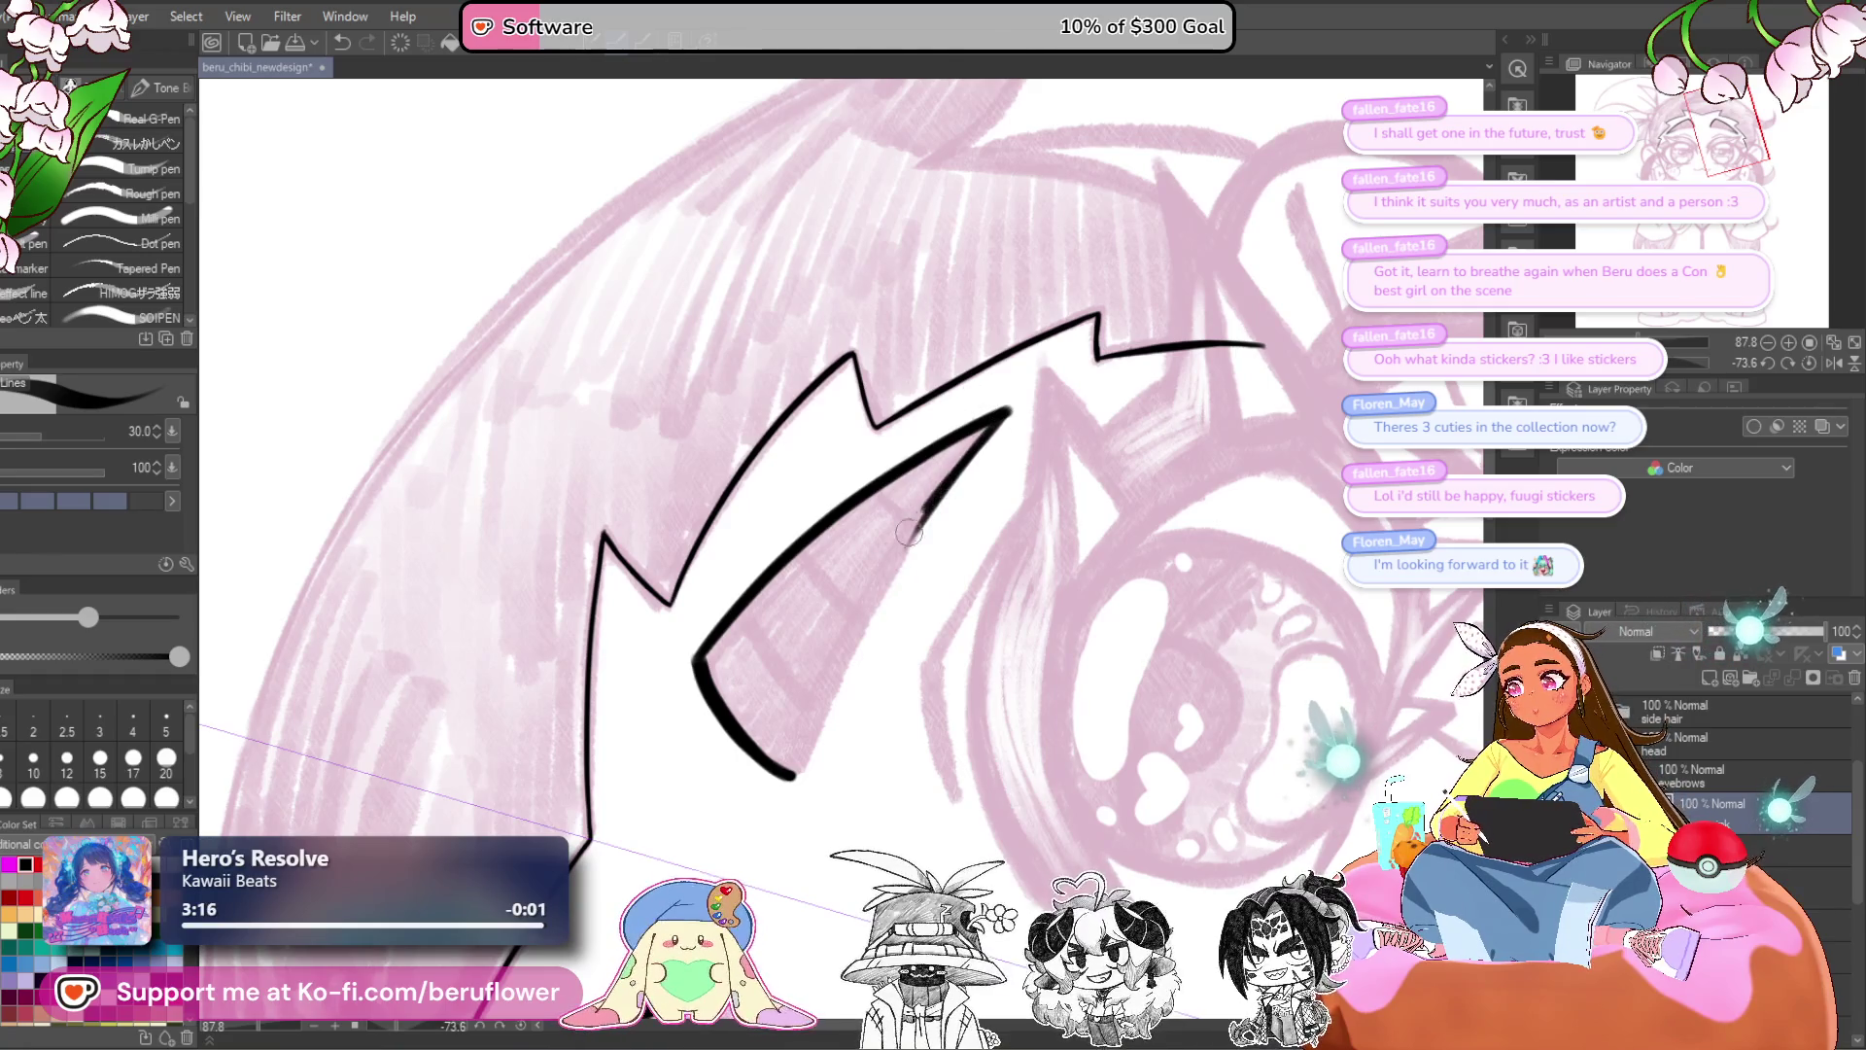
pyautogui.hotkey('ctrl', 'z')
pyautogui.click(166, 757)
pyautogui.moveTo(1010, 410); pyautogui.dragTo(855, 636)
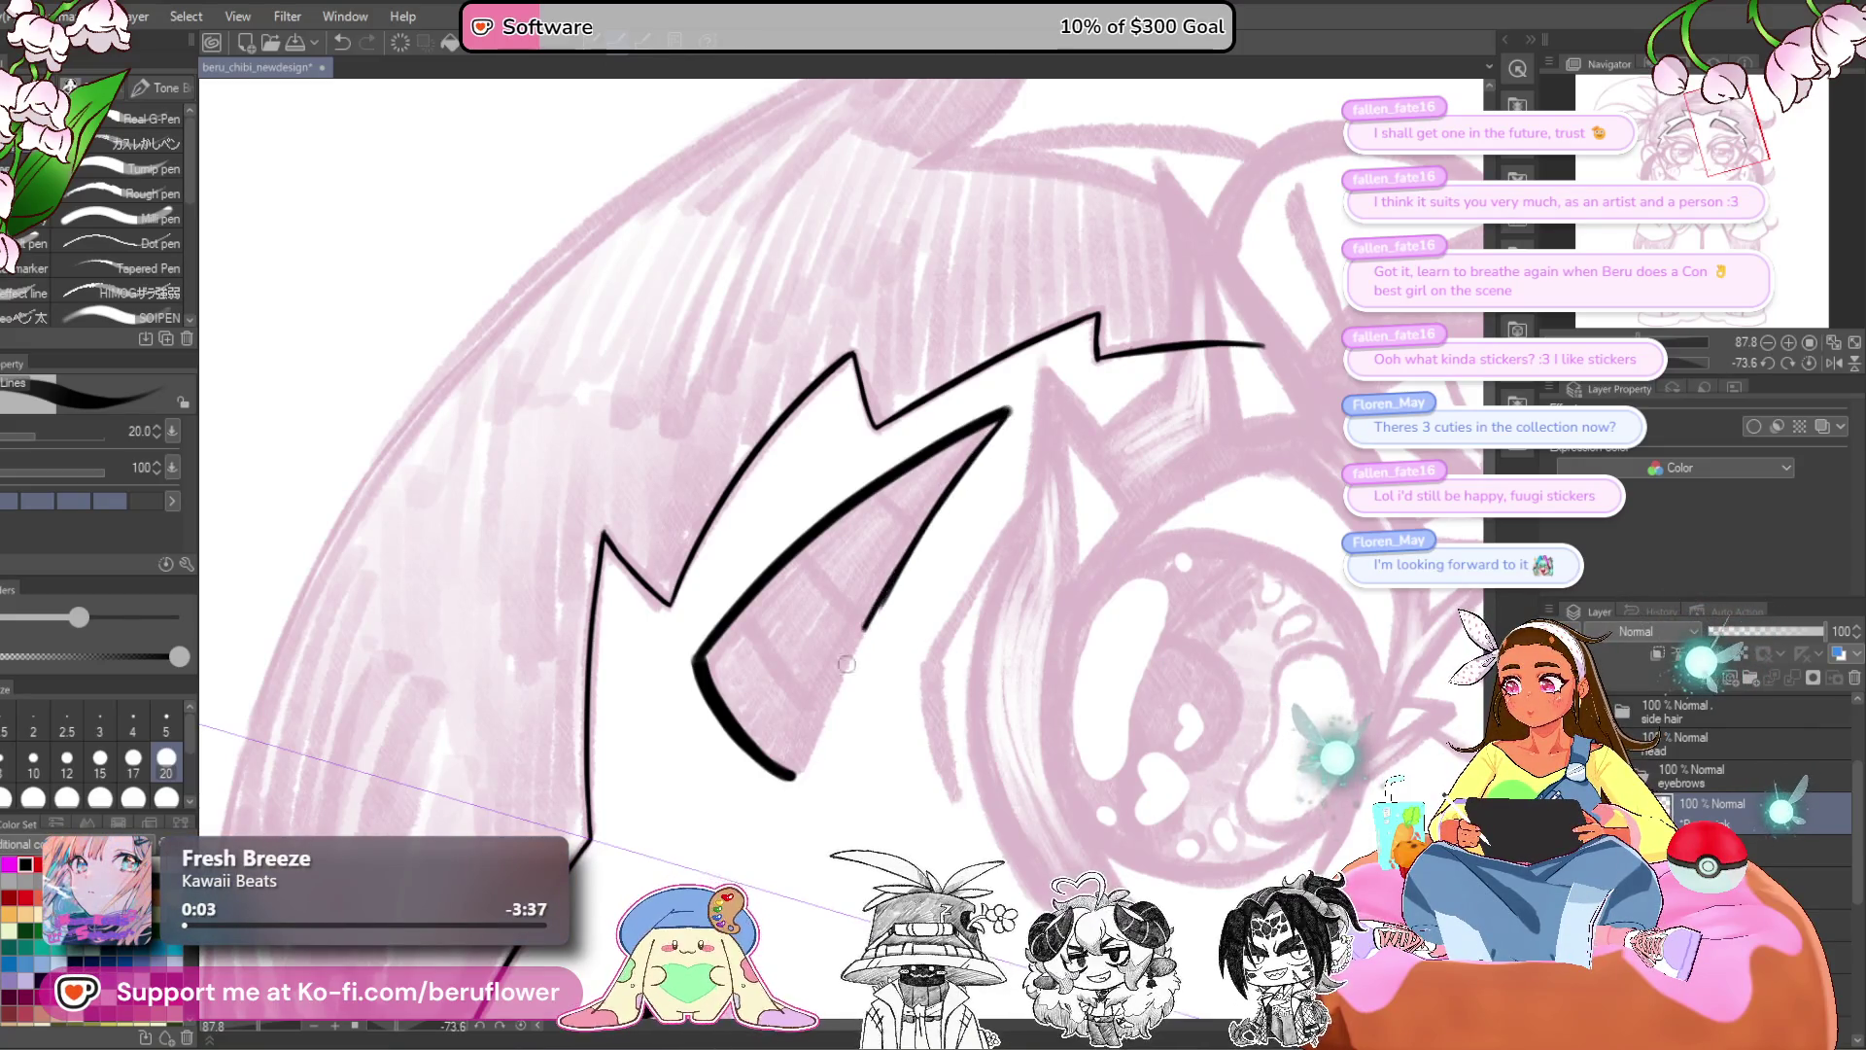
pyautogui.moveTo(970, 455)
pyautogui.mouseDown()
pyautogui.moveTo(802, 750)
pyautogui.moveTo(827, 707)
pyautogui.mouseUp()
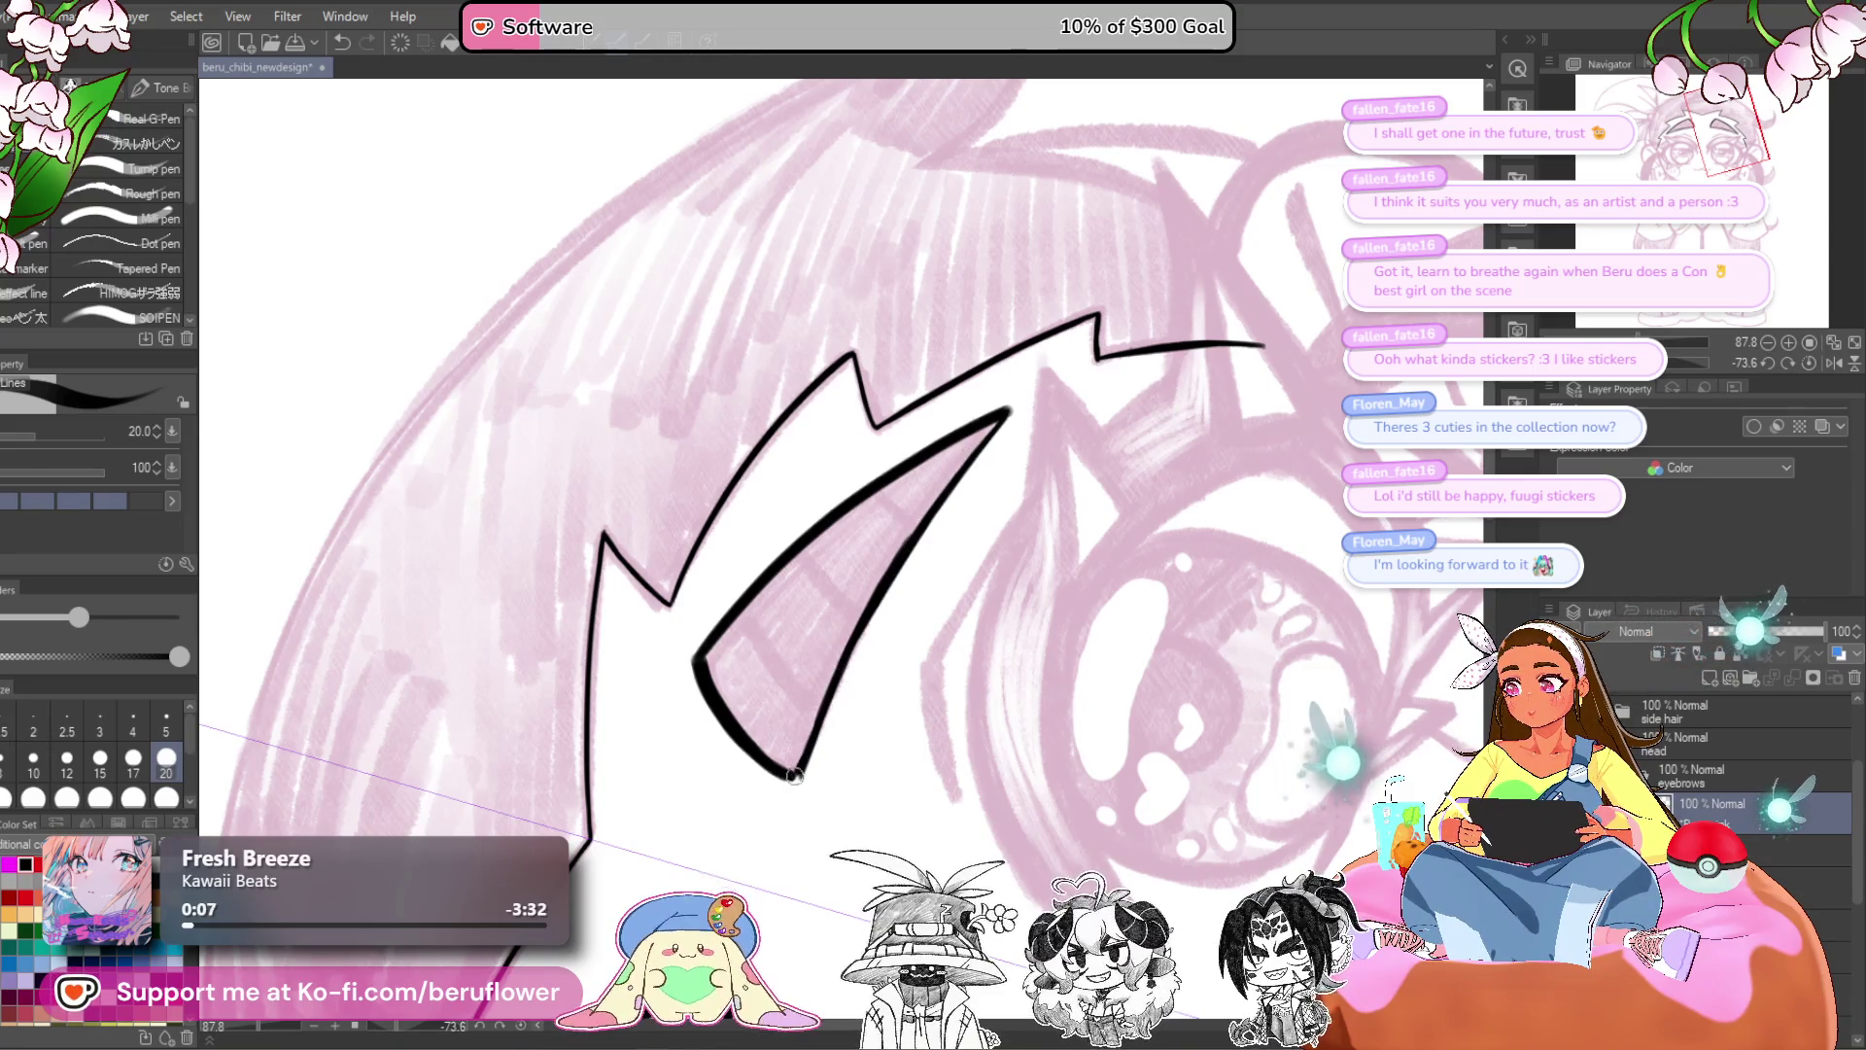
pyautogui.click(1809, 363)
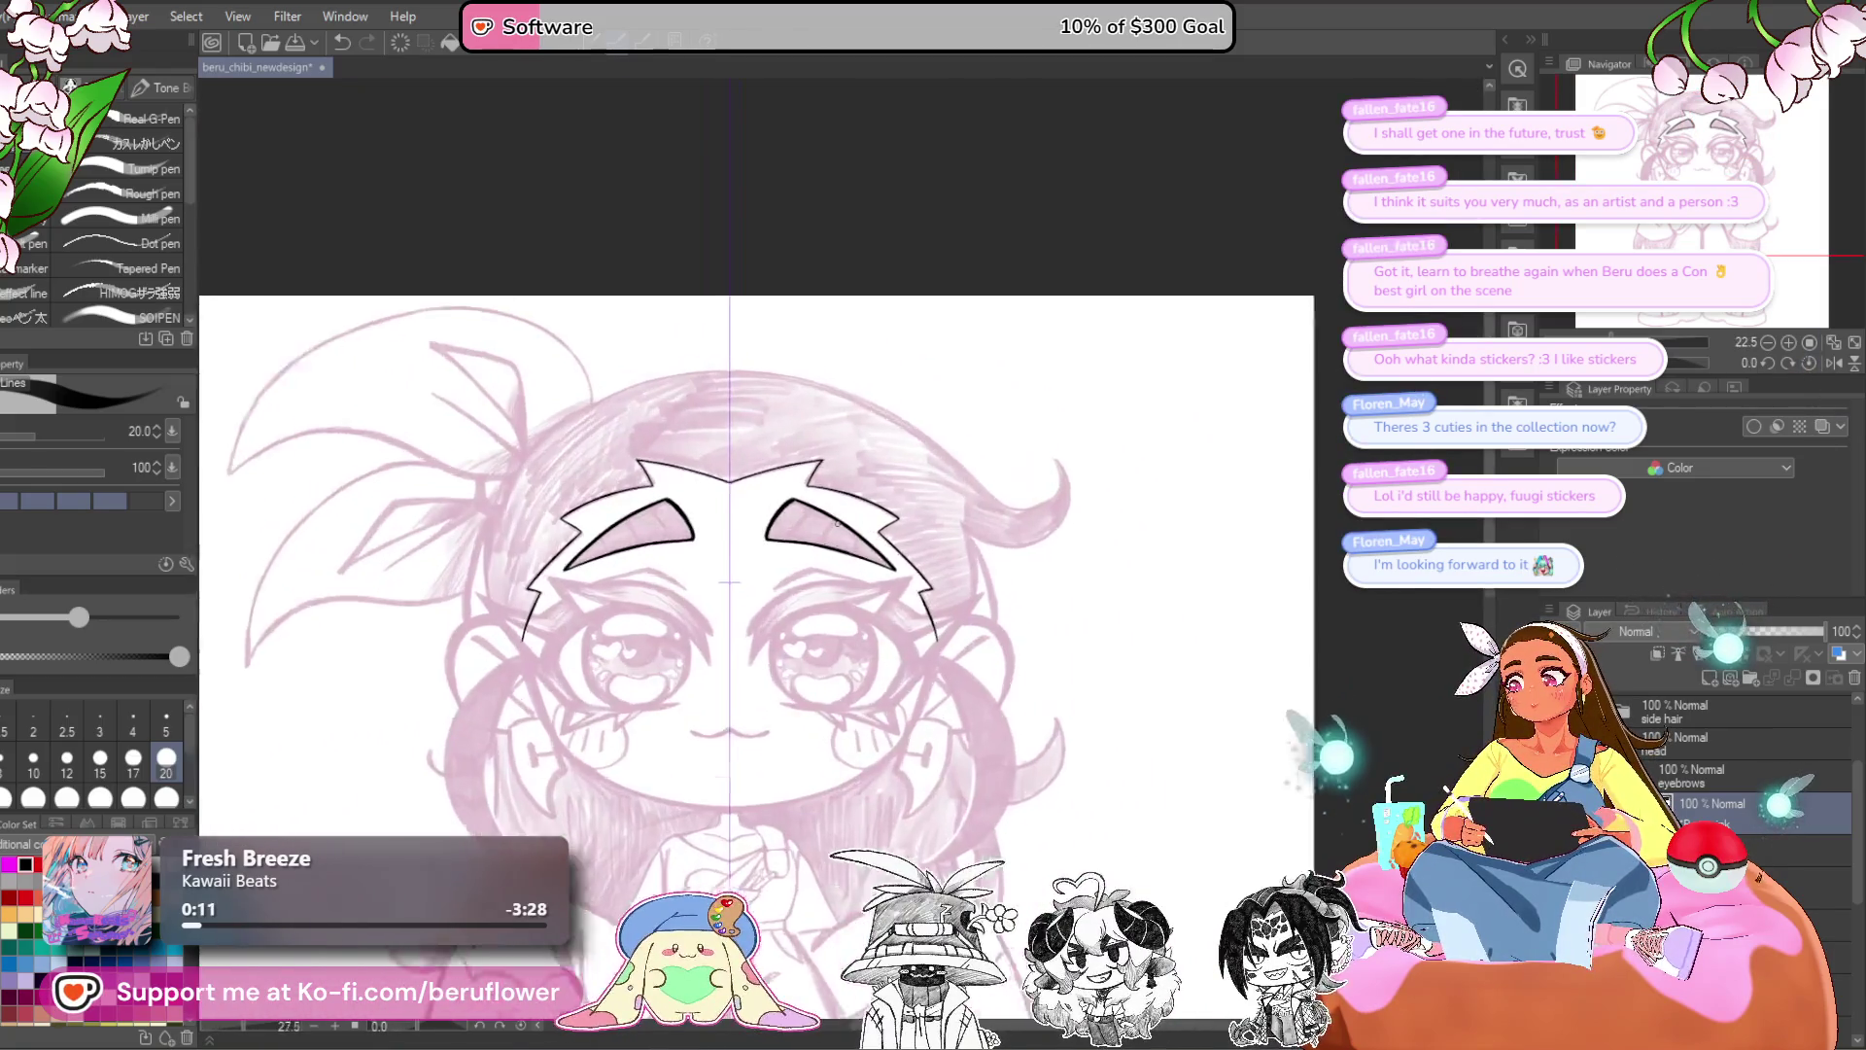
# - Try zigzag hatching under the eyebrows with a scratchy textured pen, then undo it and return to the inking pen
pyautogui.scroll(3, 835, 522)
pyautogui.click(170, 144)
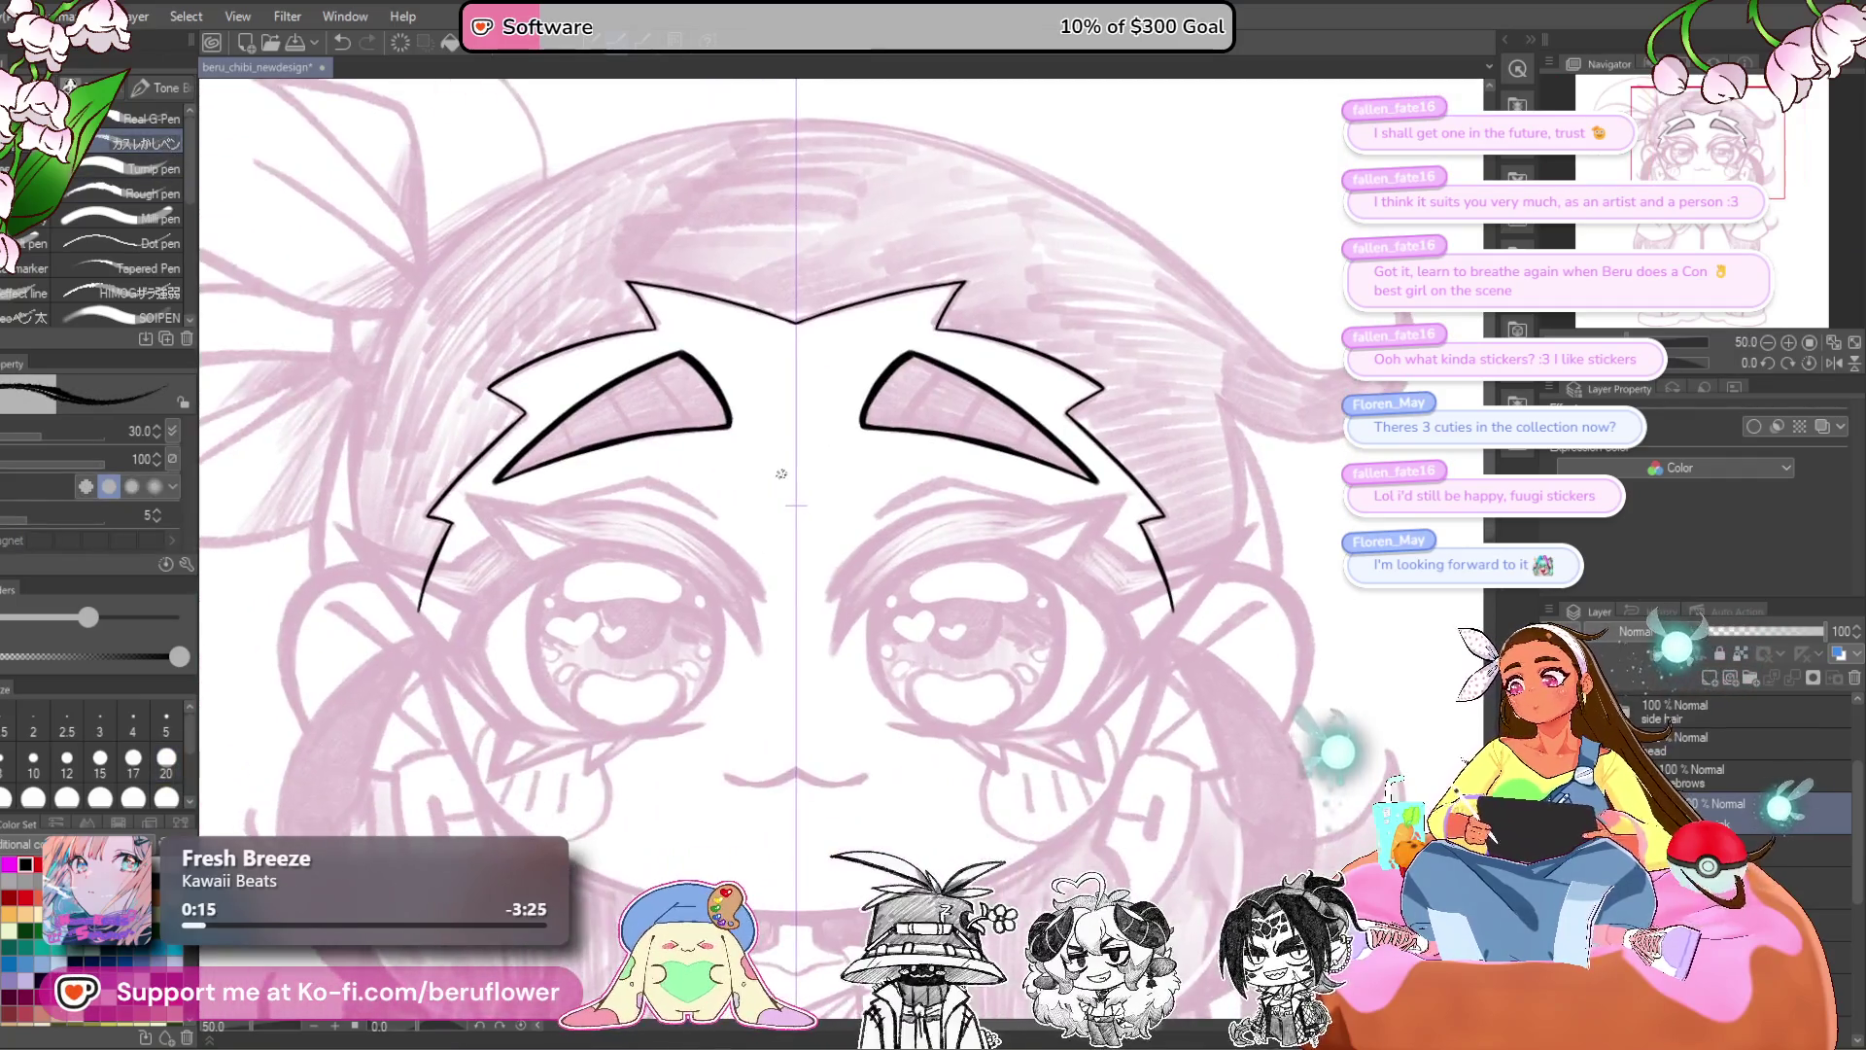
pyautogui.scroll(3, 780, 472)
pyautogui.moveTo(904, 486); pyautogui.dragTo(970, 604)
pyautogui.moveTo(1011, 496)
pyautogui.mouseDown()
pyautogui.moveTo(994, 566)
pyautogui.moveTo(1035, 699)
pyautogui.mouseUp()
pyautogui.scroll(-4, 719, 743)
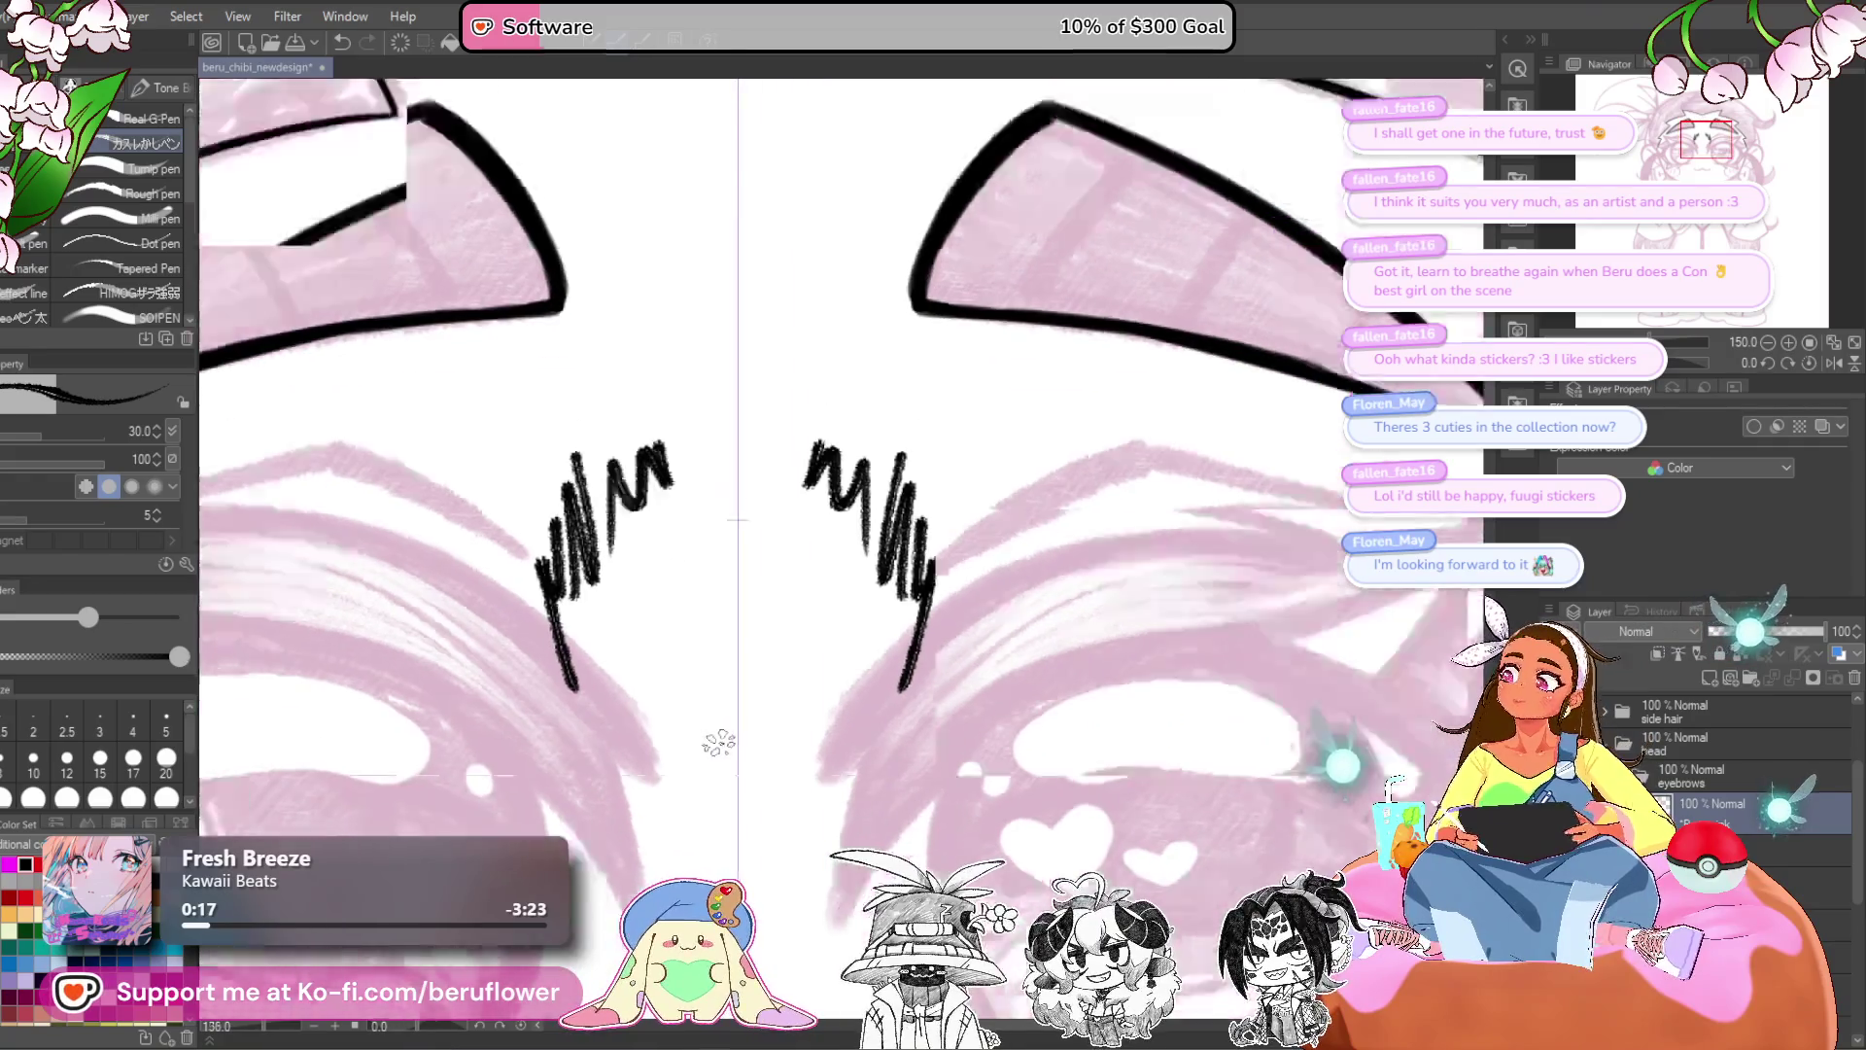
pyautogui.scroll(-1, 720, 743)
pyautogui.hotkey('ctrl', 'z')
pyautogui.hotkey('ctrl', 'z')
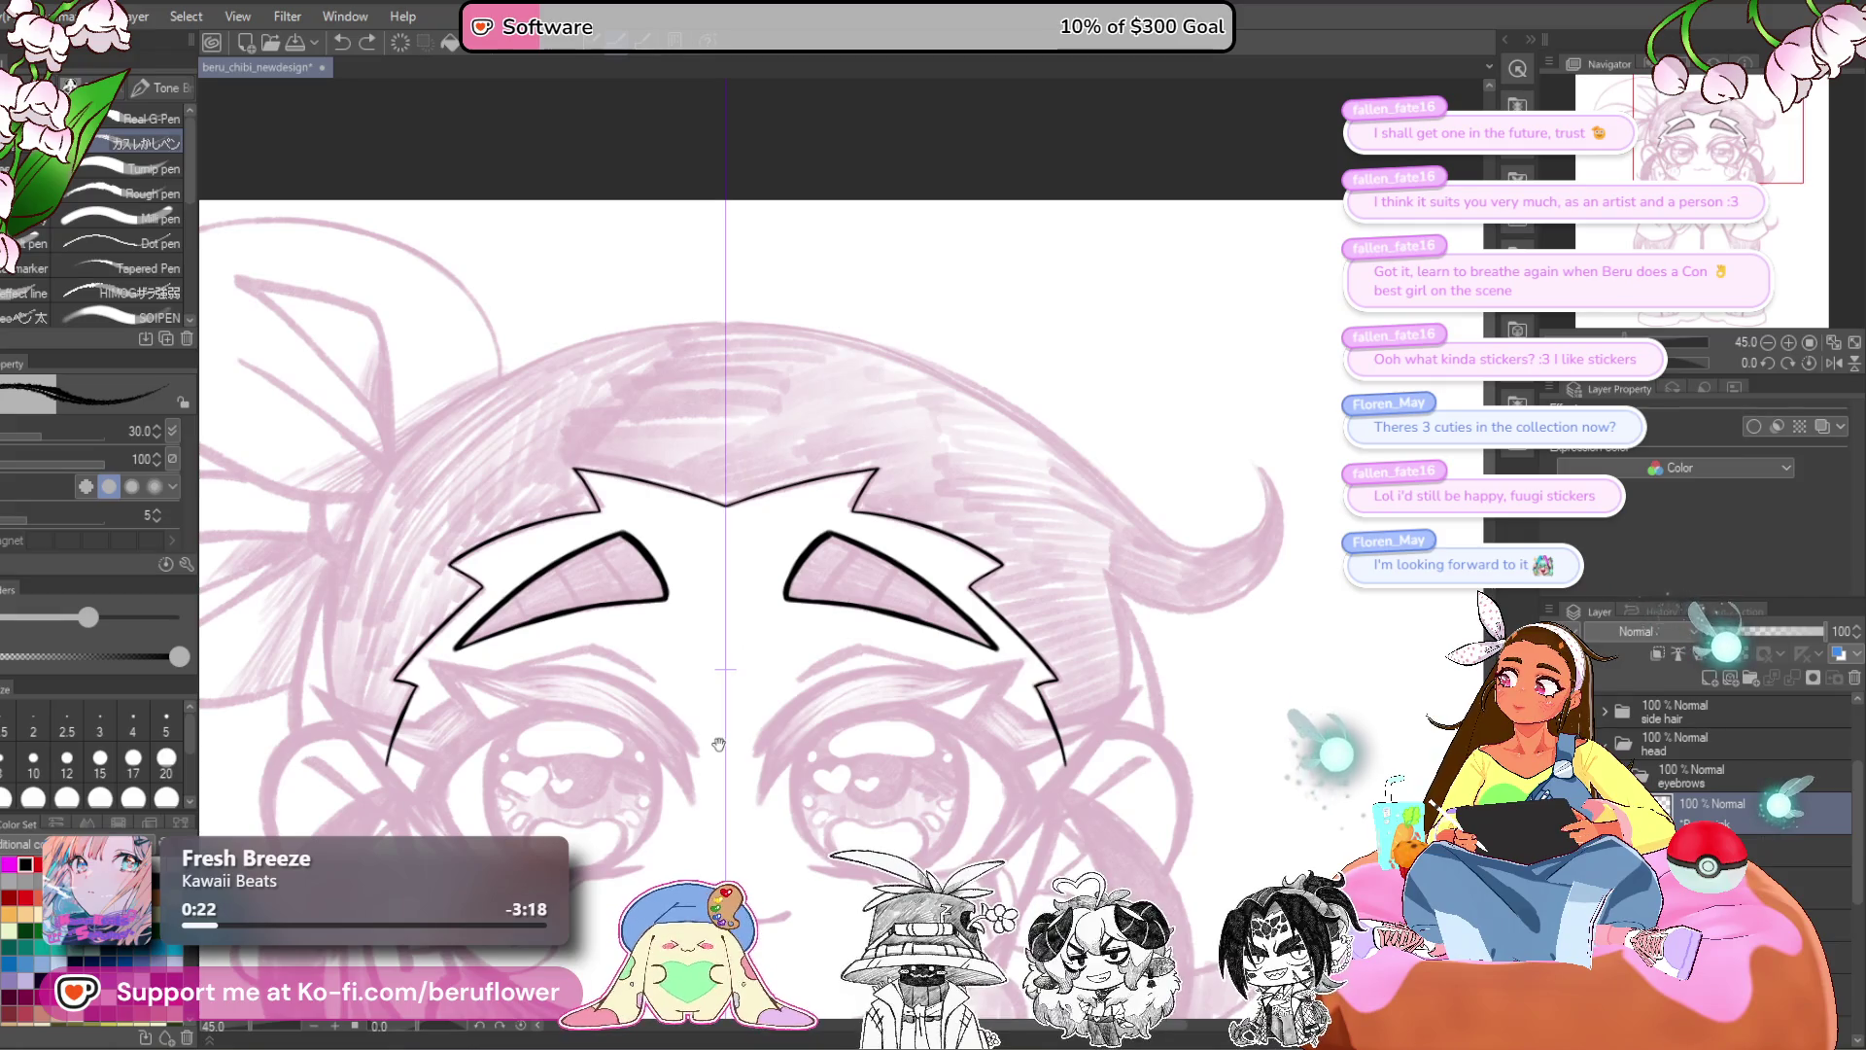
pyautogui.press('e')
# - Draw three diagonal hatch lines inside the eyebrow outlines
pyautogui.moveTo(777, 583); pyautogui.dragTo(808, 481)
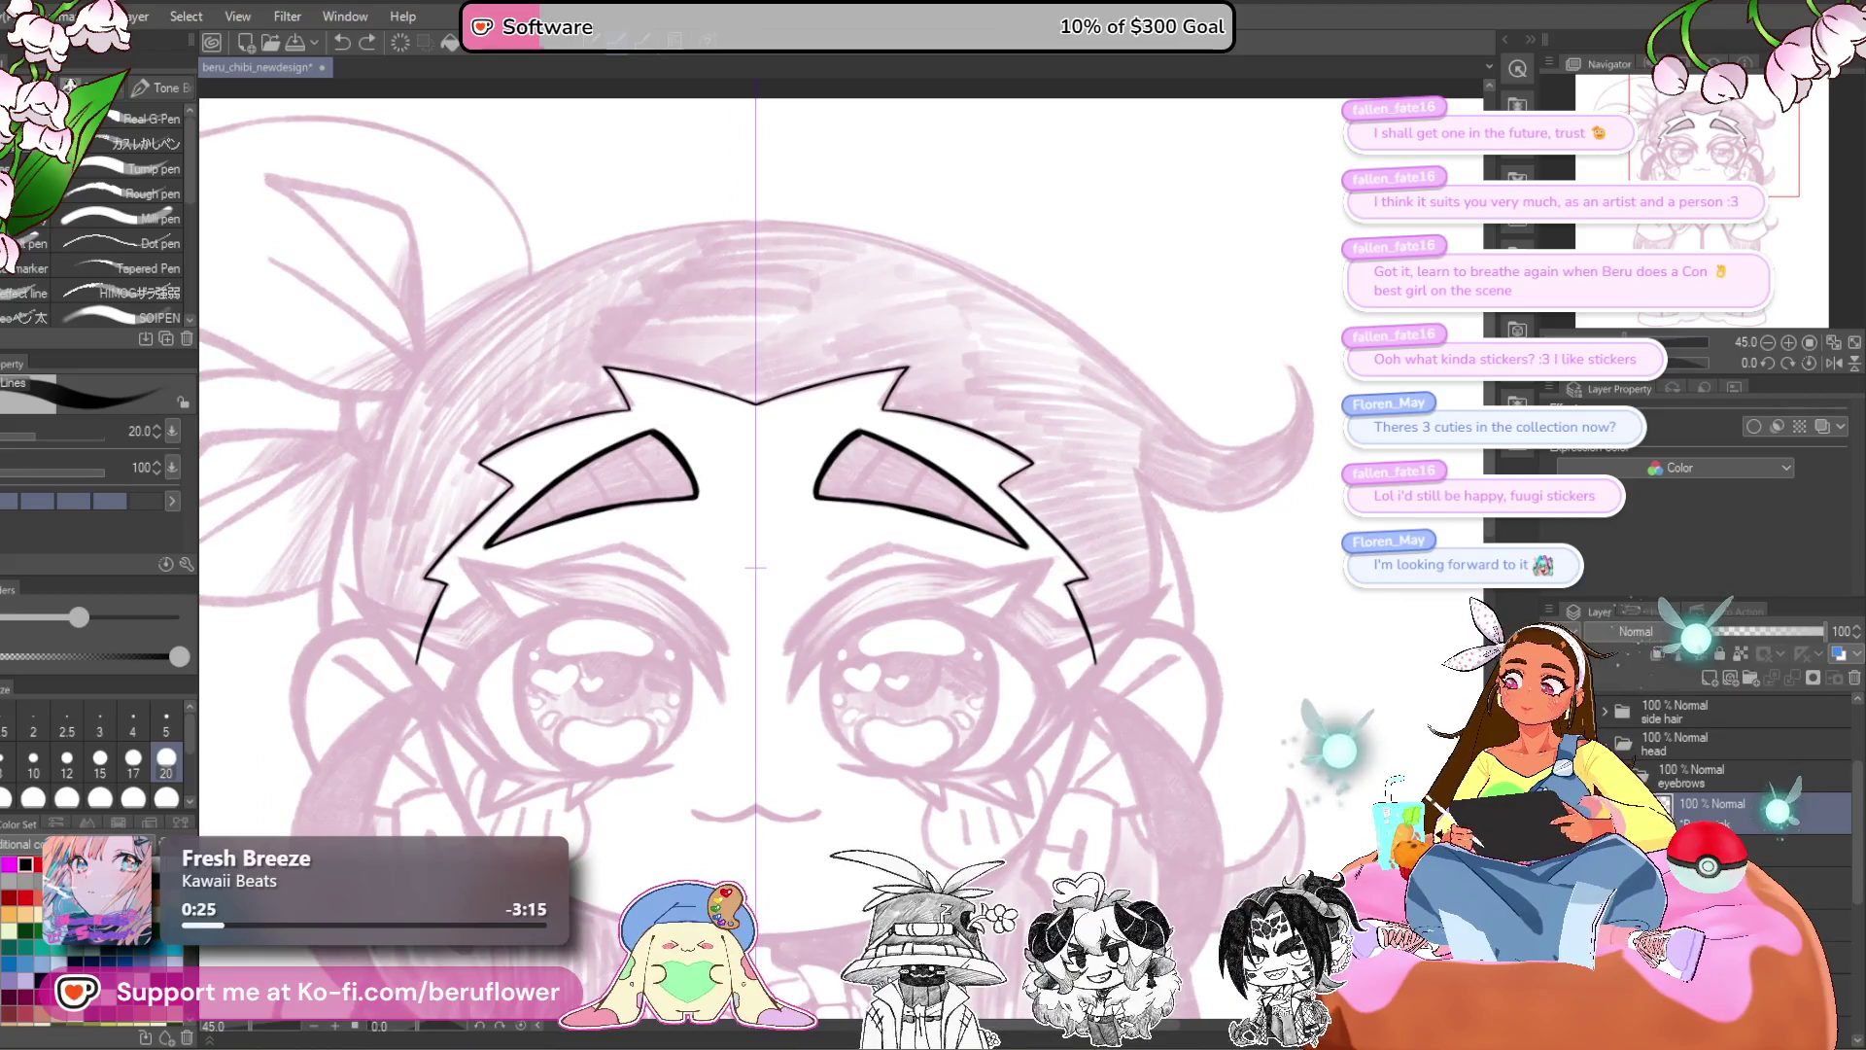
pyautogui.moveTo(1129, 643); pyautogui.dragTo(1160, 601)
pyautogui.scroll(5, 926, 426)
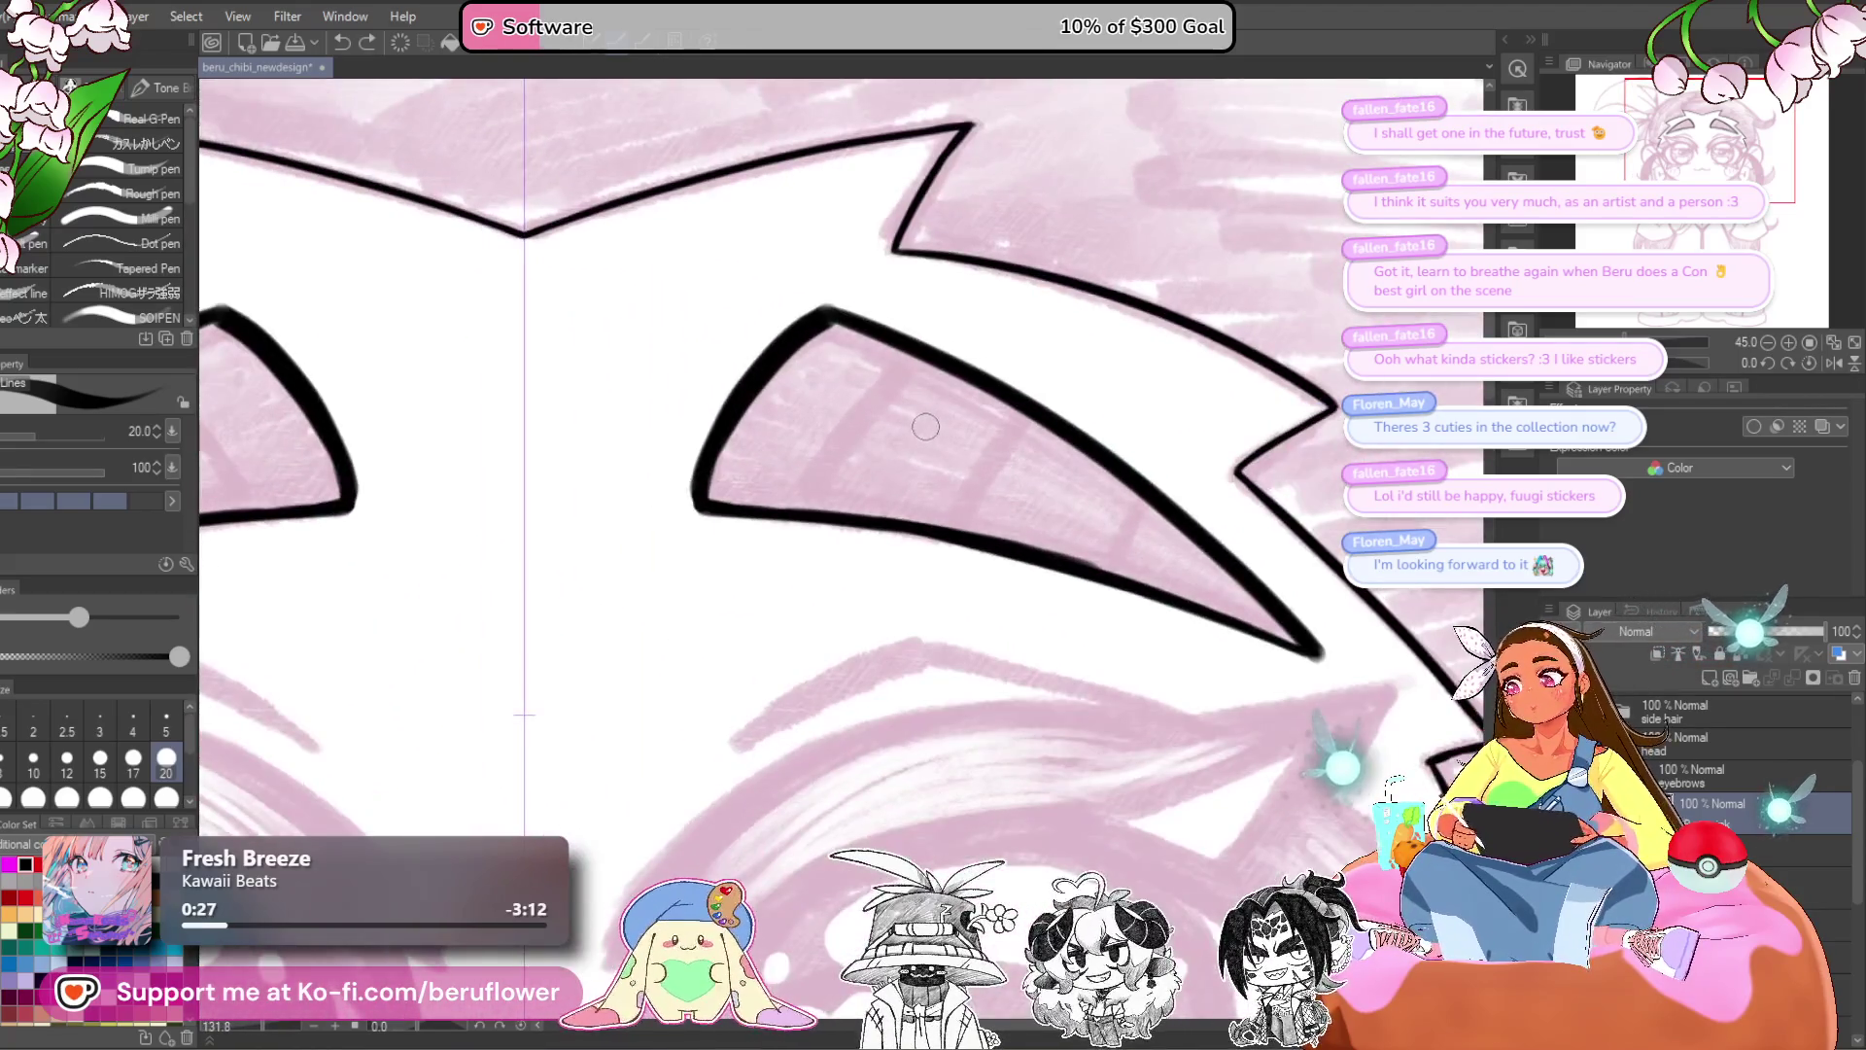
pyautogui.moveTo(977, 428); pyautogui.dragTo(855, 583)
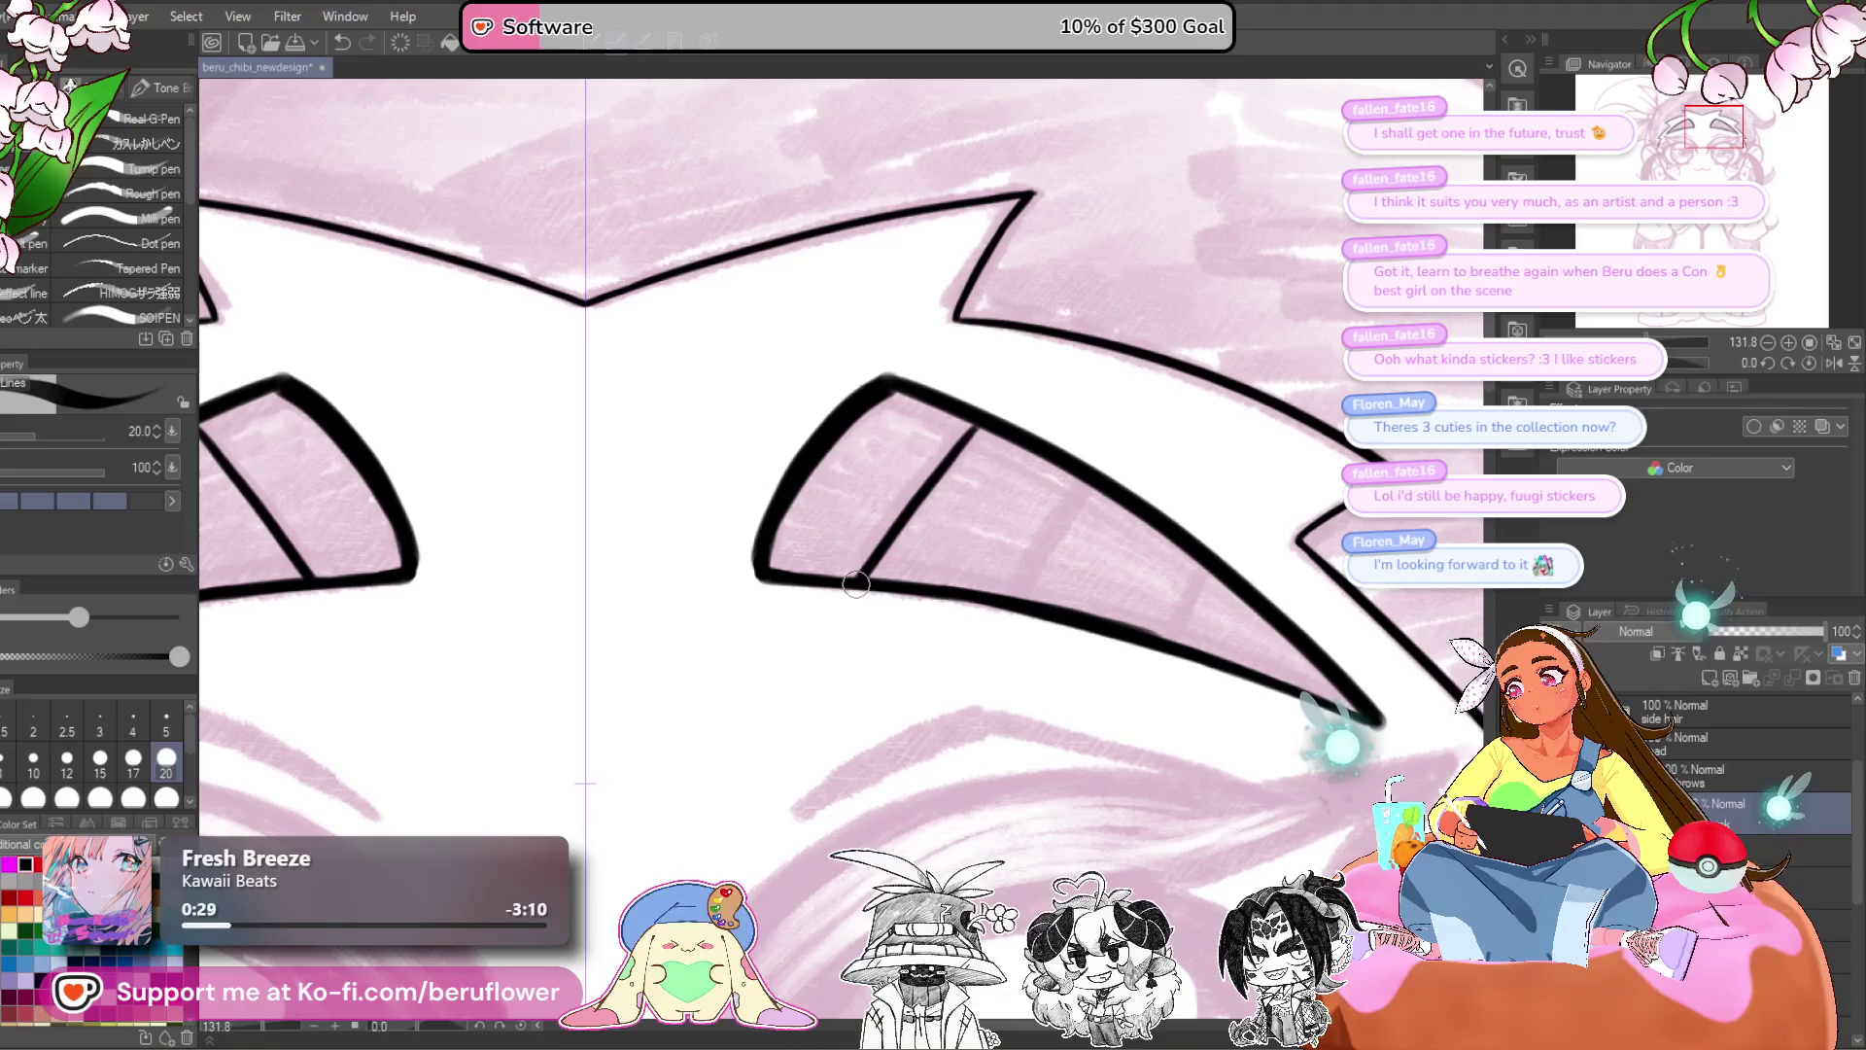
pyautogui.moveTo(1043, 457)
pyautogui.mouseDown()
pyautogui.moveTo(916, 477)
pyautogui.moveTo(913, 608)
pyautogui.moveTo(870, 680)
pyautogui.mouseUp()
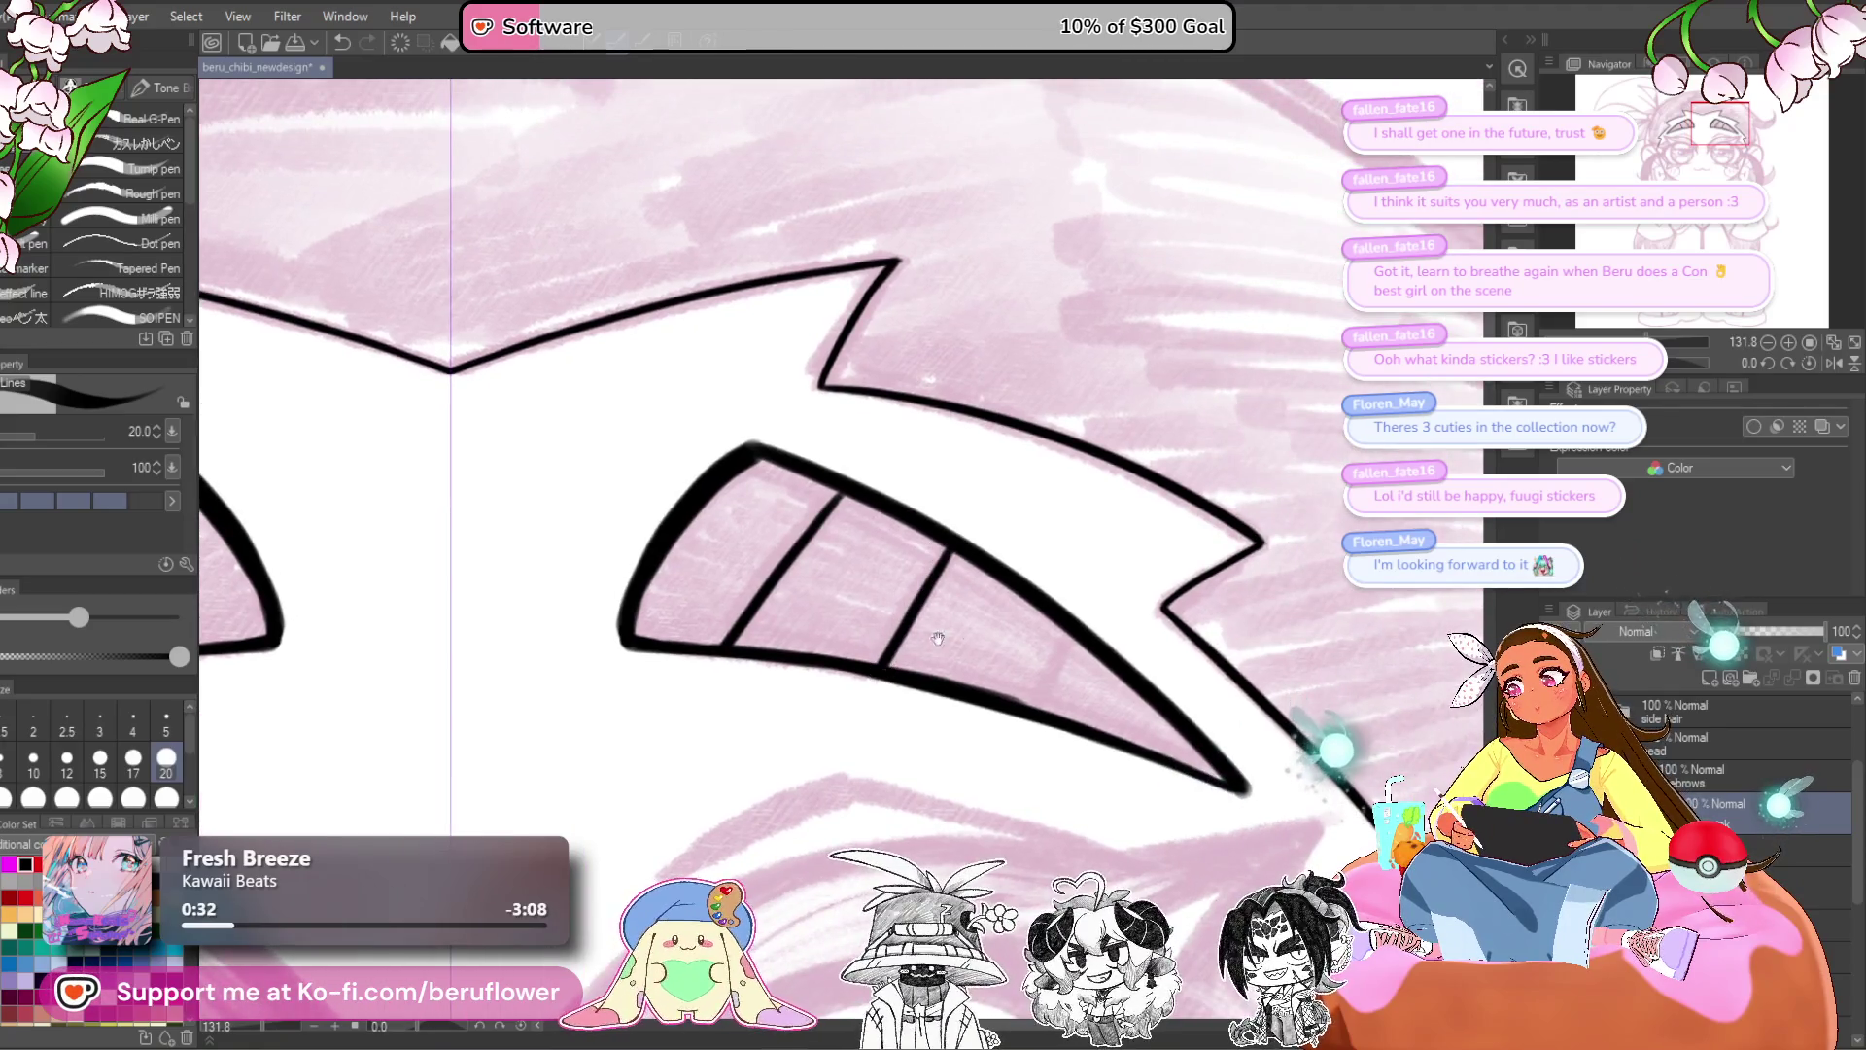
pyautogui.moveTo(1055, 616); pyautogui.dragTo(985, 624)
pyautogui.scroll(-8, 962, 632)
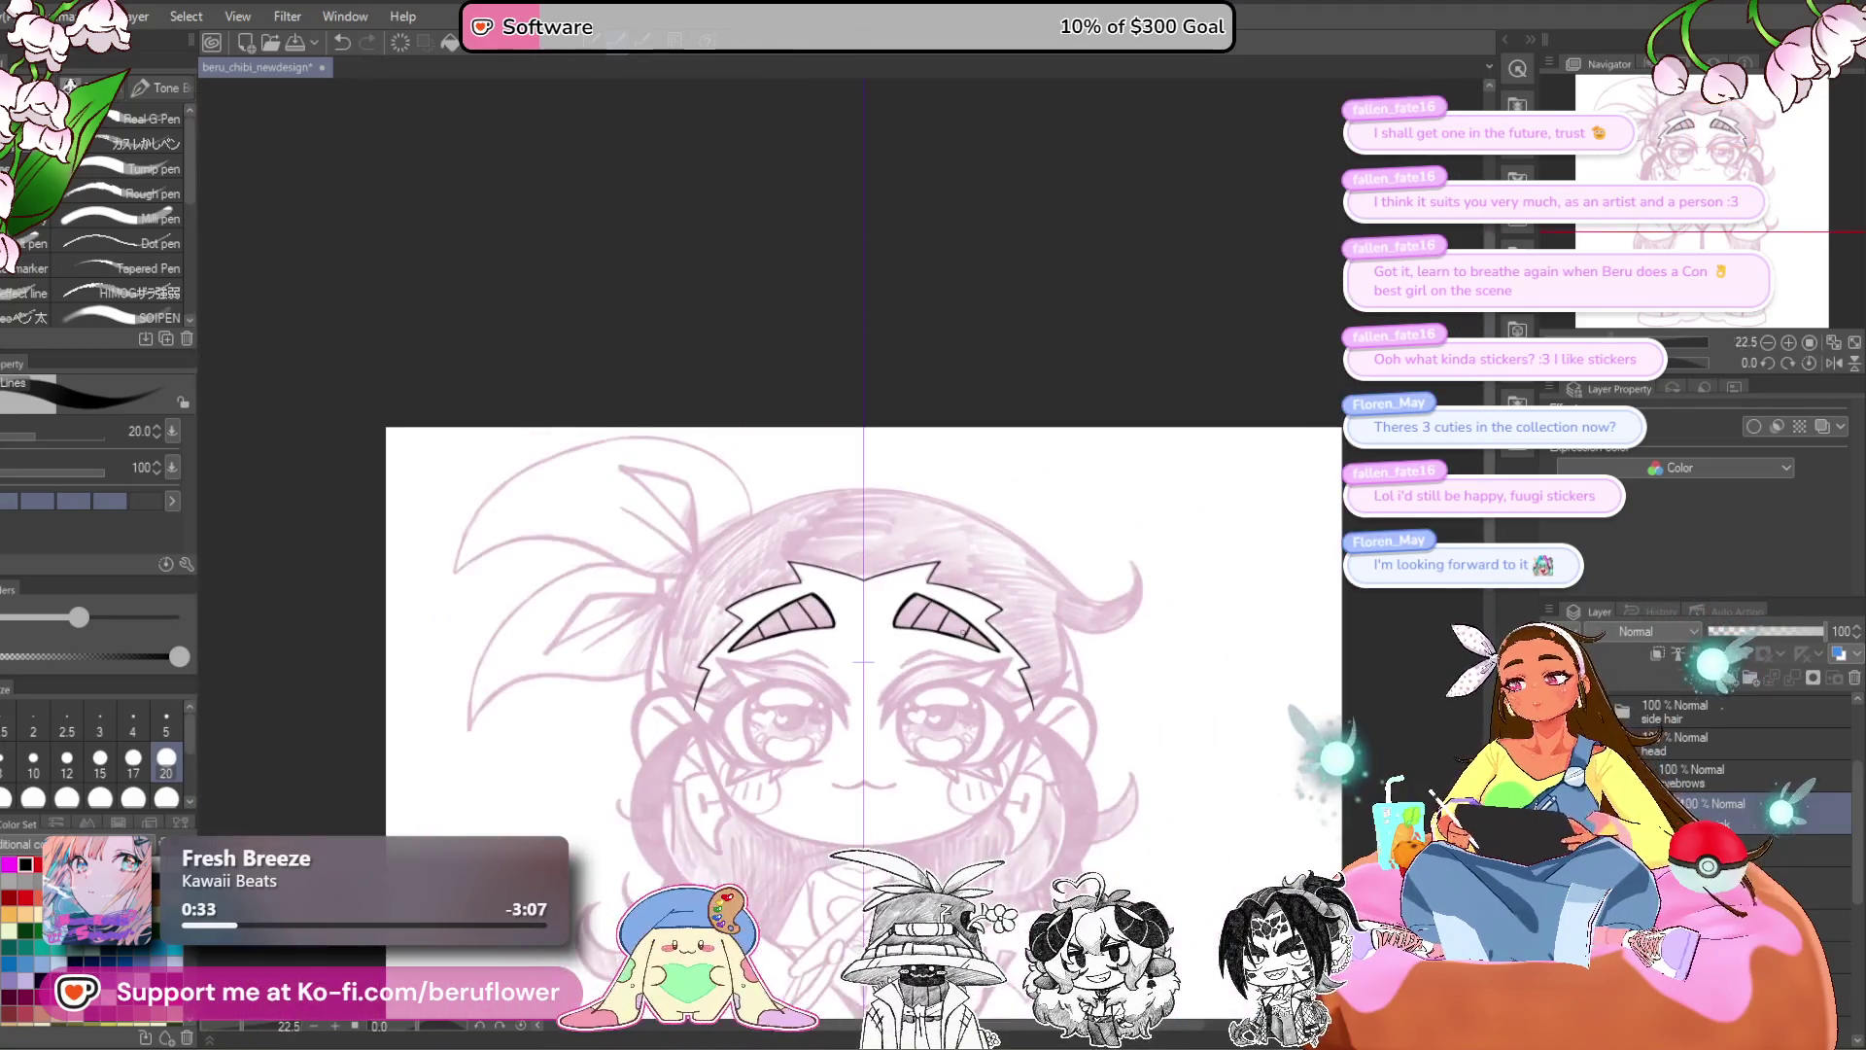
pyautogui.scroll(2, 962, 631)
# - Select the ink layer in the face group and rotate the canvas to suit inking the face side
pyautogui.moveTo(957, 1015)
pyautogui.mouseDown()
pyautogui.moveTo(948, 671)
pyautogui.moveTo(994, 801)
pyautogui.mouseUp()
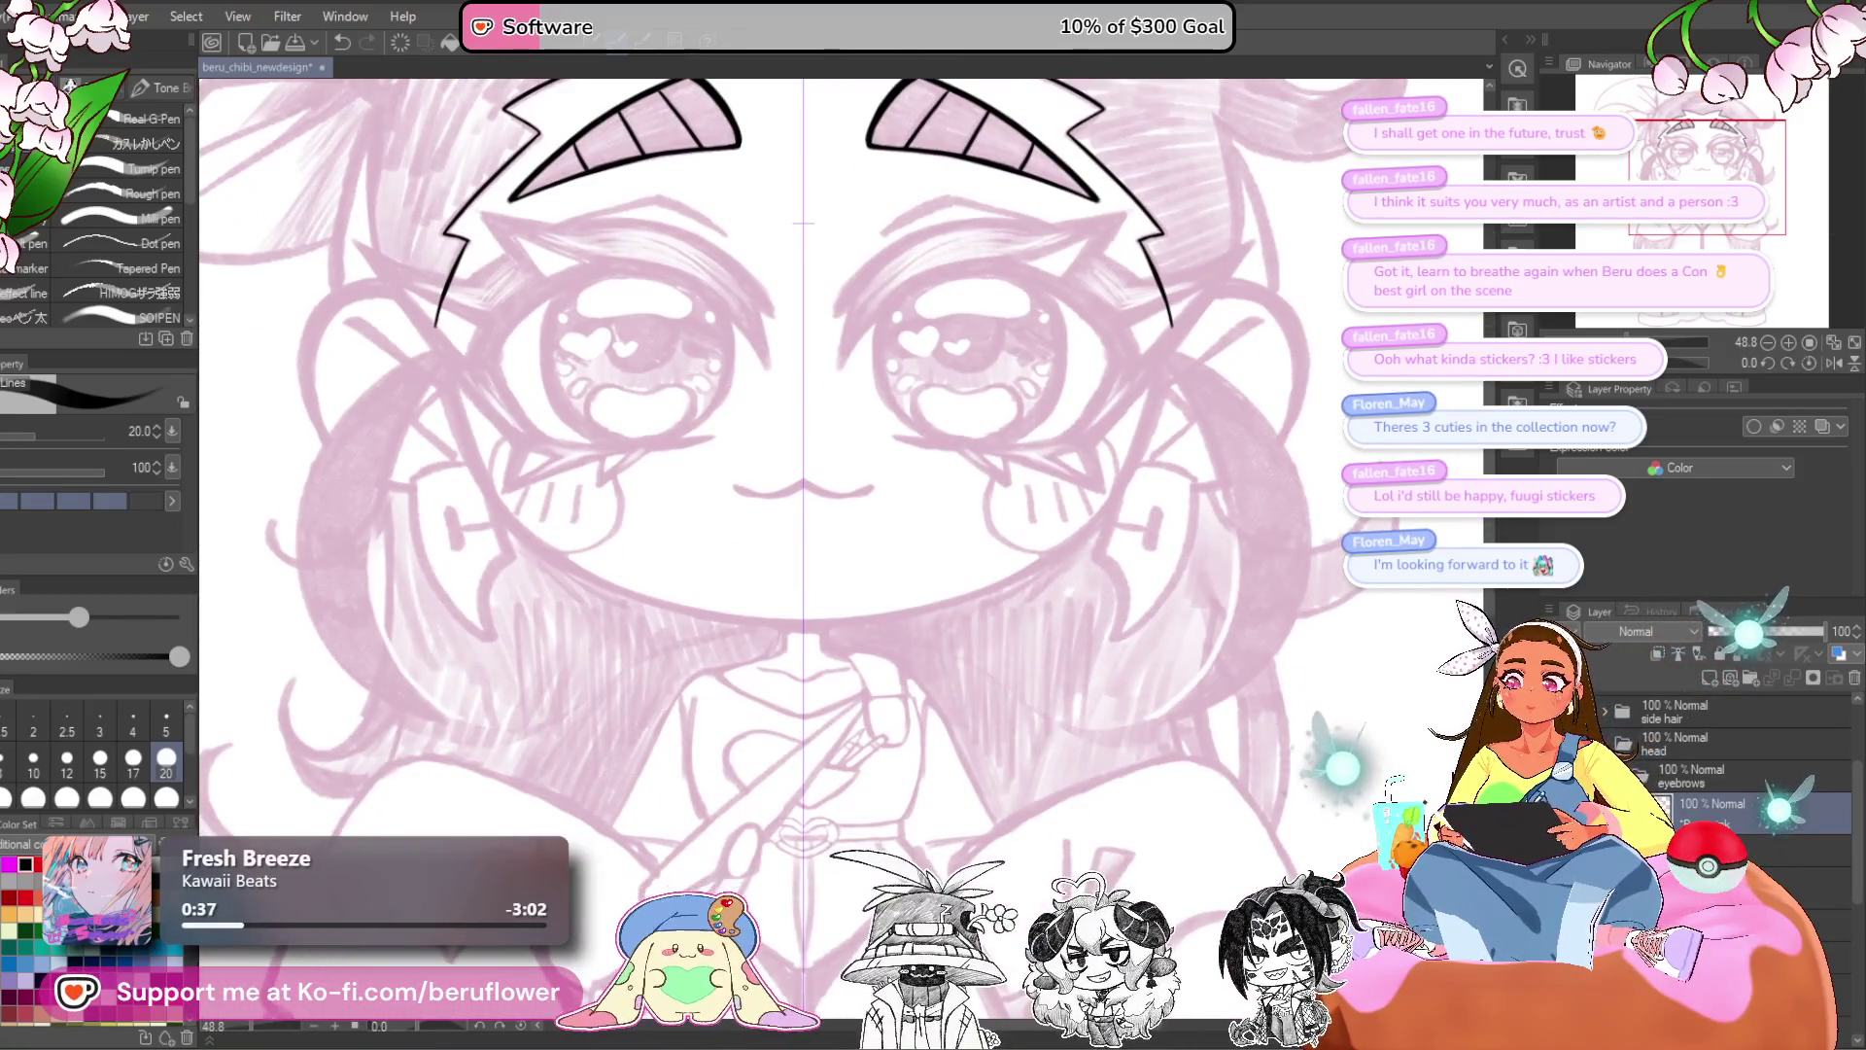
pyautogui.scroll(-3, 1730, 768)
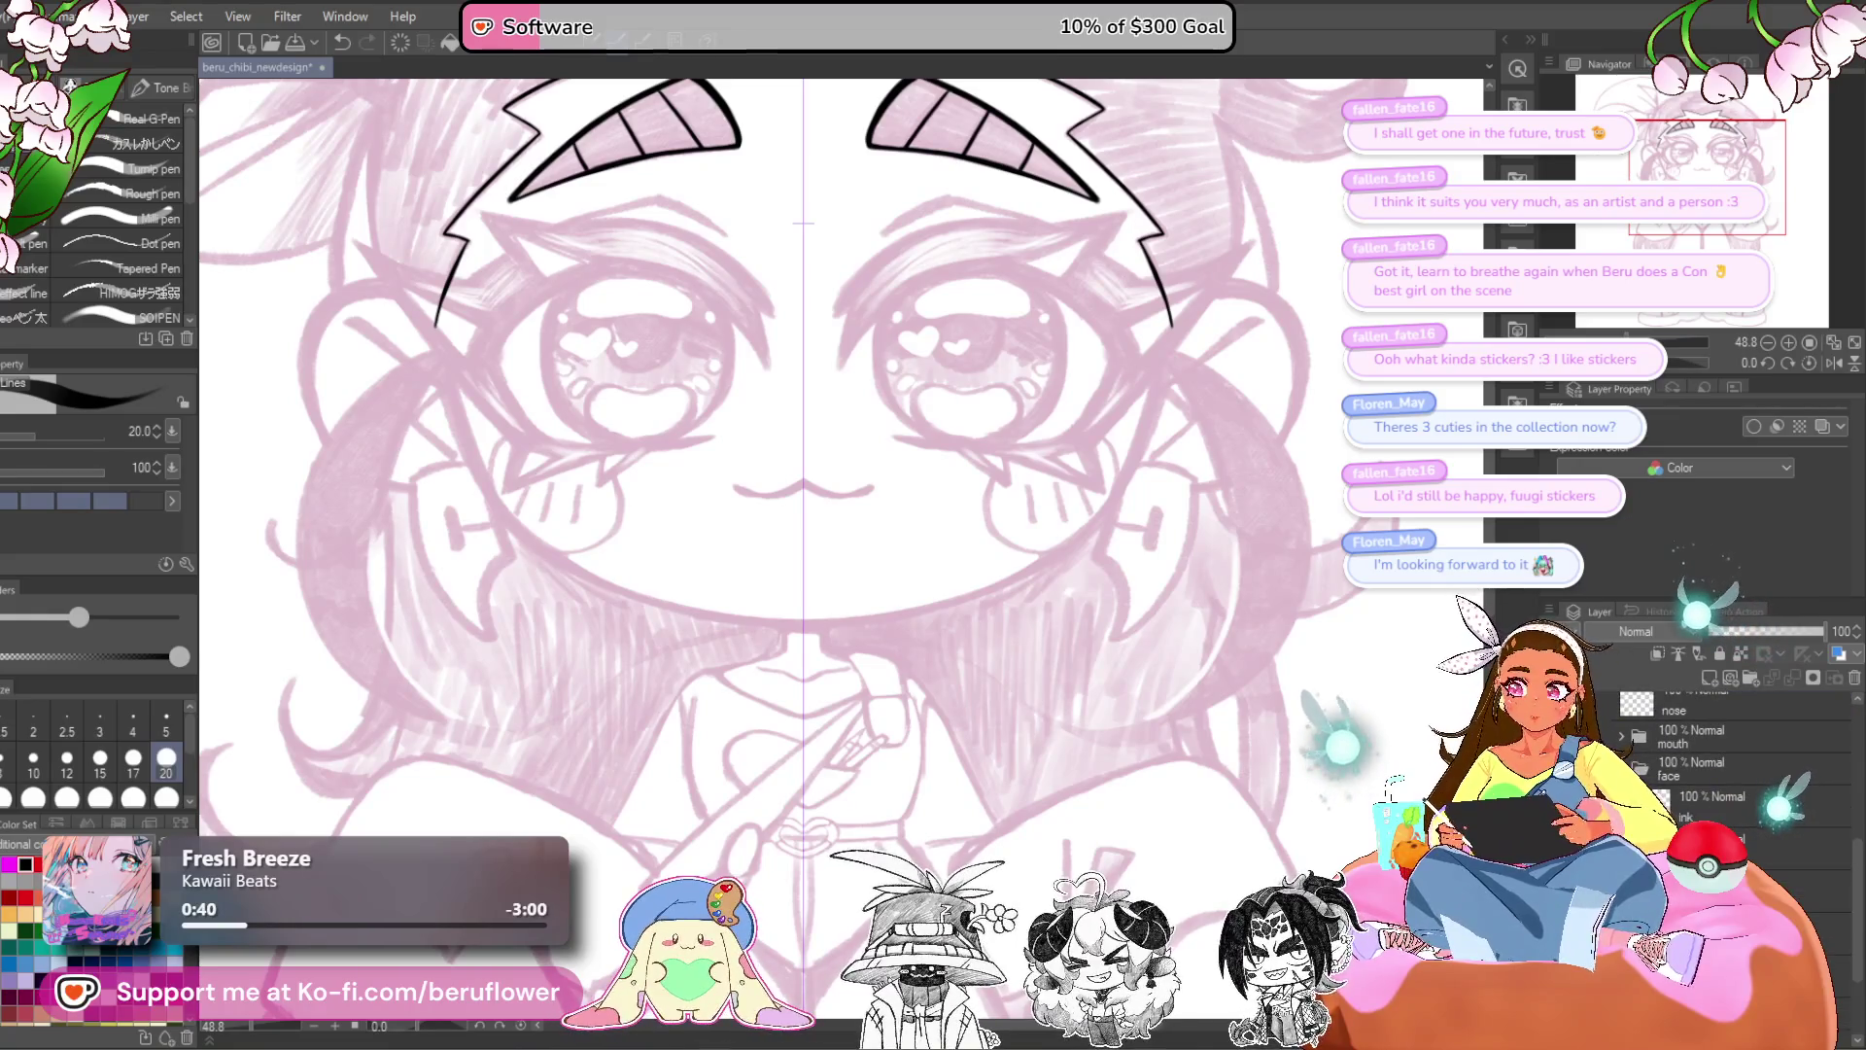
pyautogui.click(1724, 841)
pyautogui.click(1717, 795)
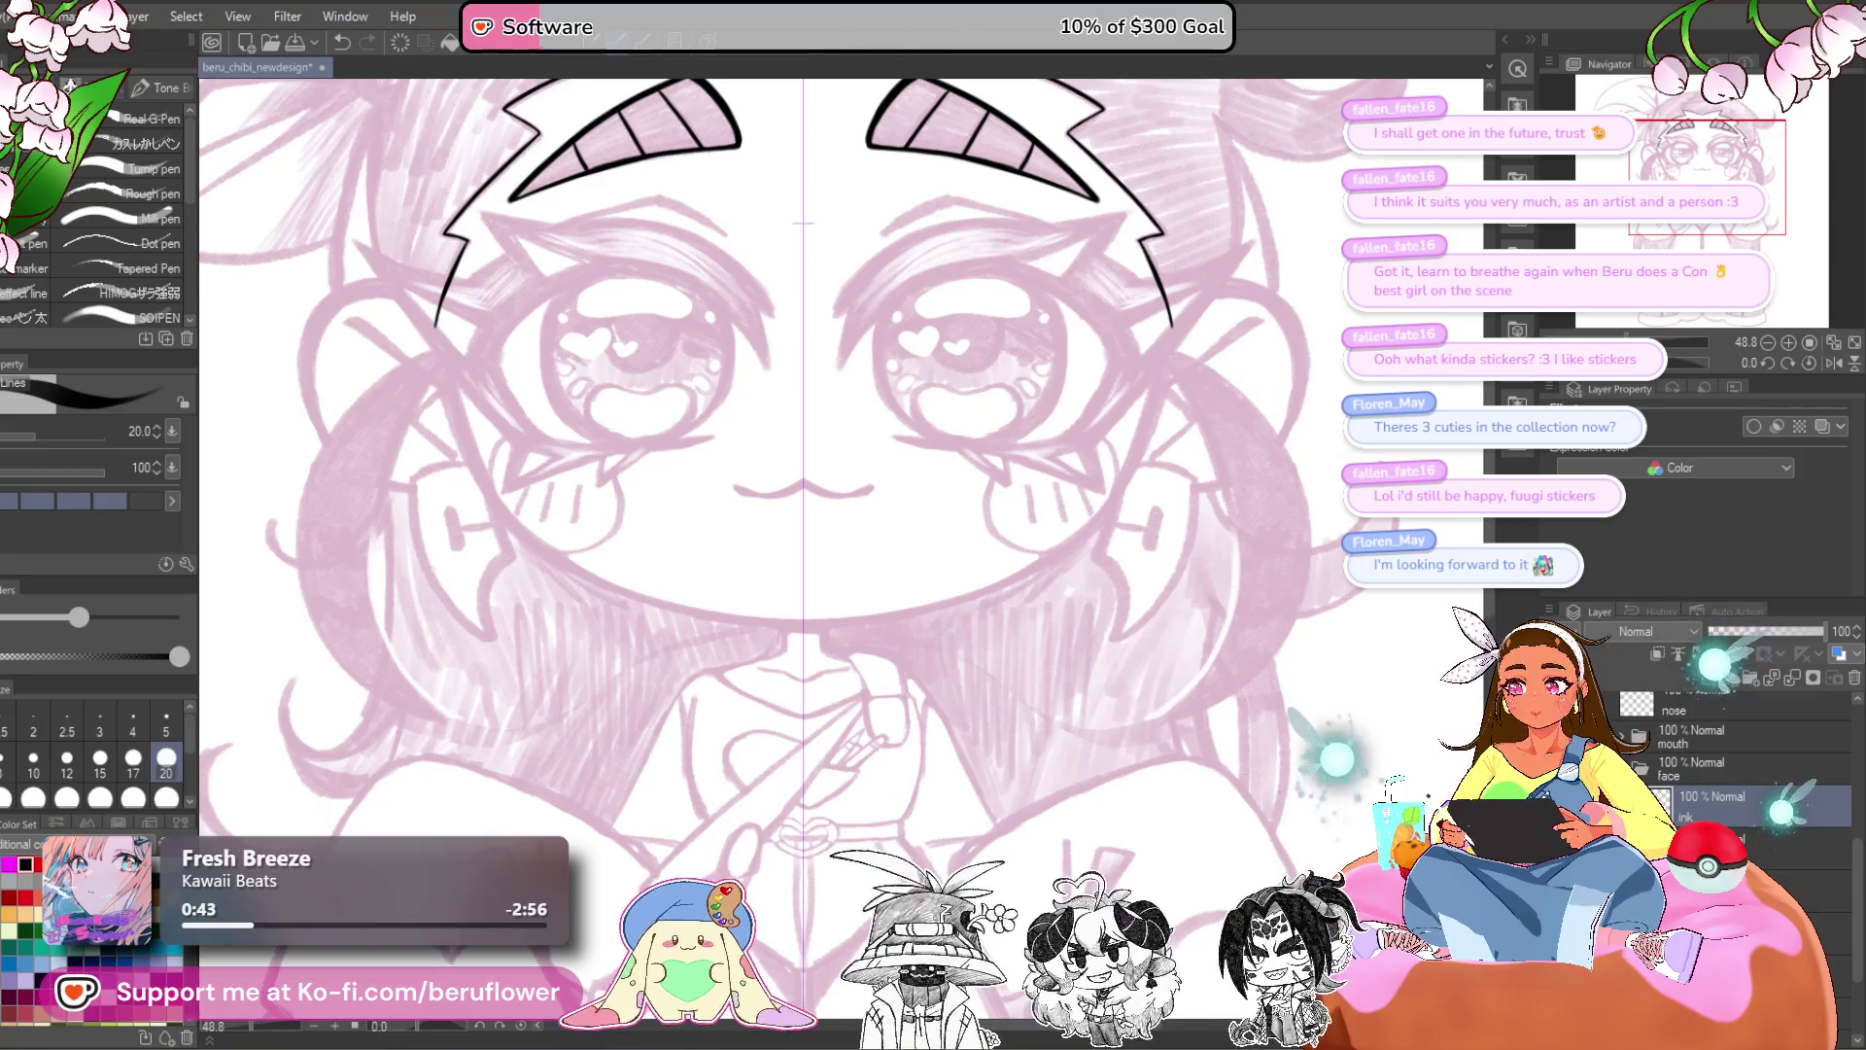
pyautogui.moveTo(1060, 543)
pyautogui.mouseDown()
pyautogui.moveTo(1060, 645)
pyautogui.moveTo(1030, 670)
pyautogui.mouseUp()
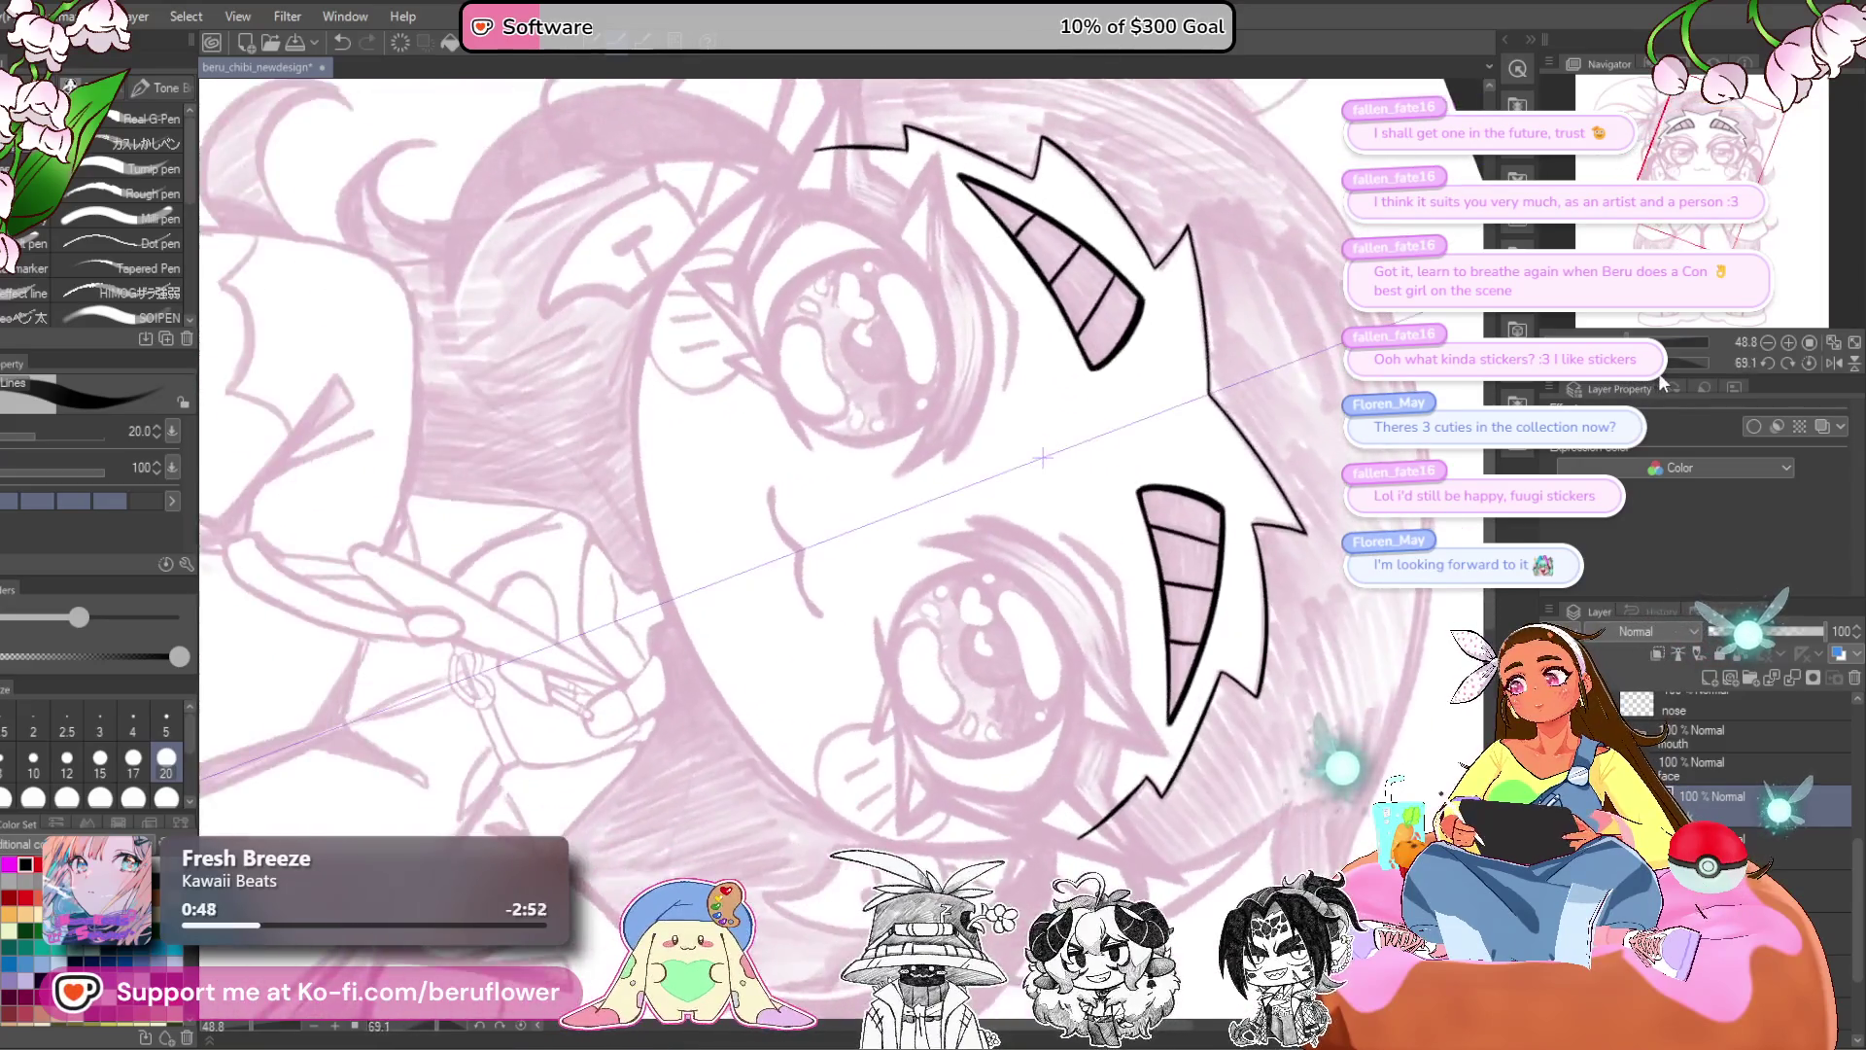
pyautogui.scroll(-5, 972, 605)
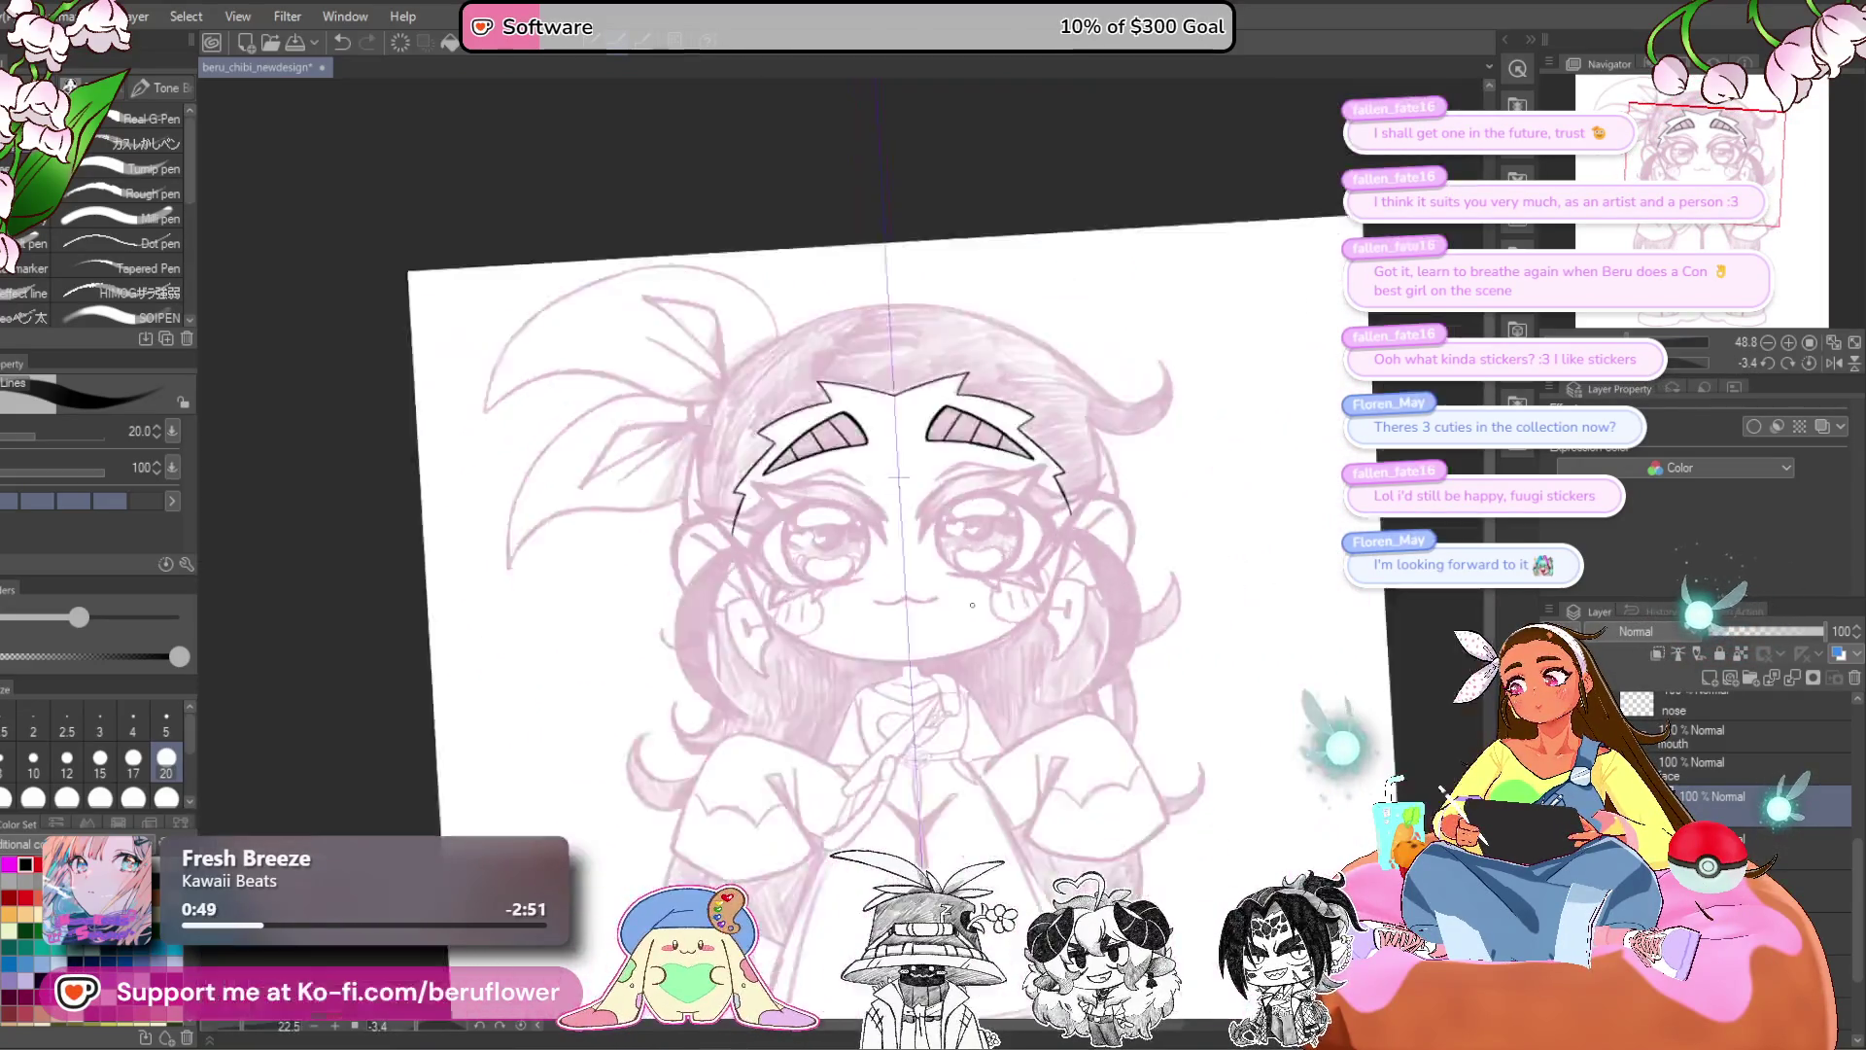
pyautogui.scroll(5, 971, 605)
pyautogui.moveTo(971, 604); pyautogui.dragTo(982, 642)
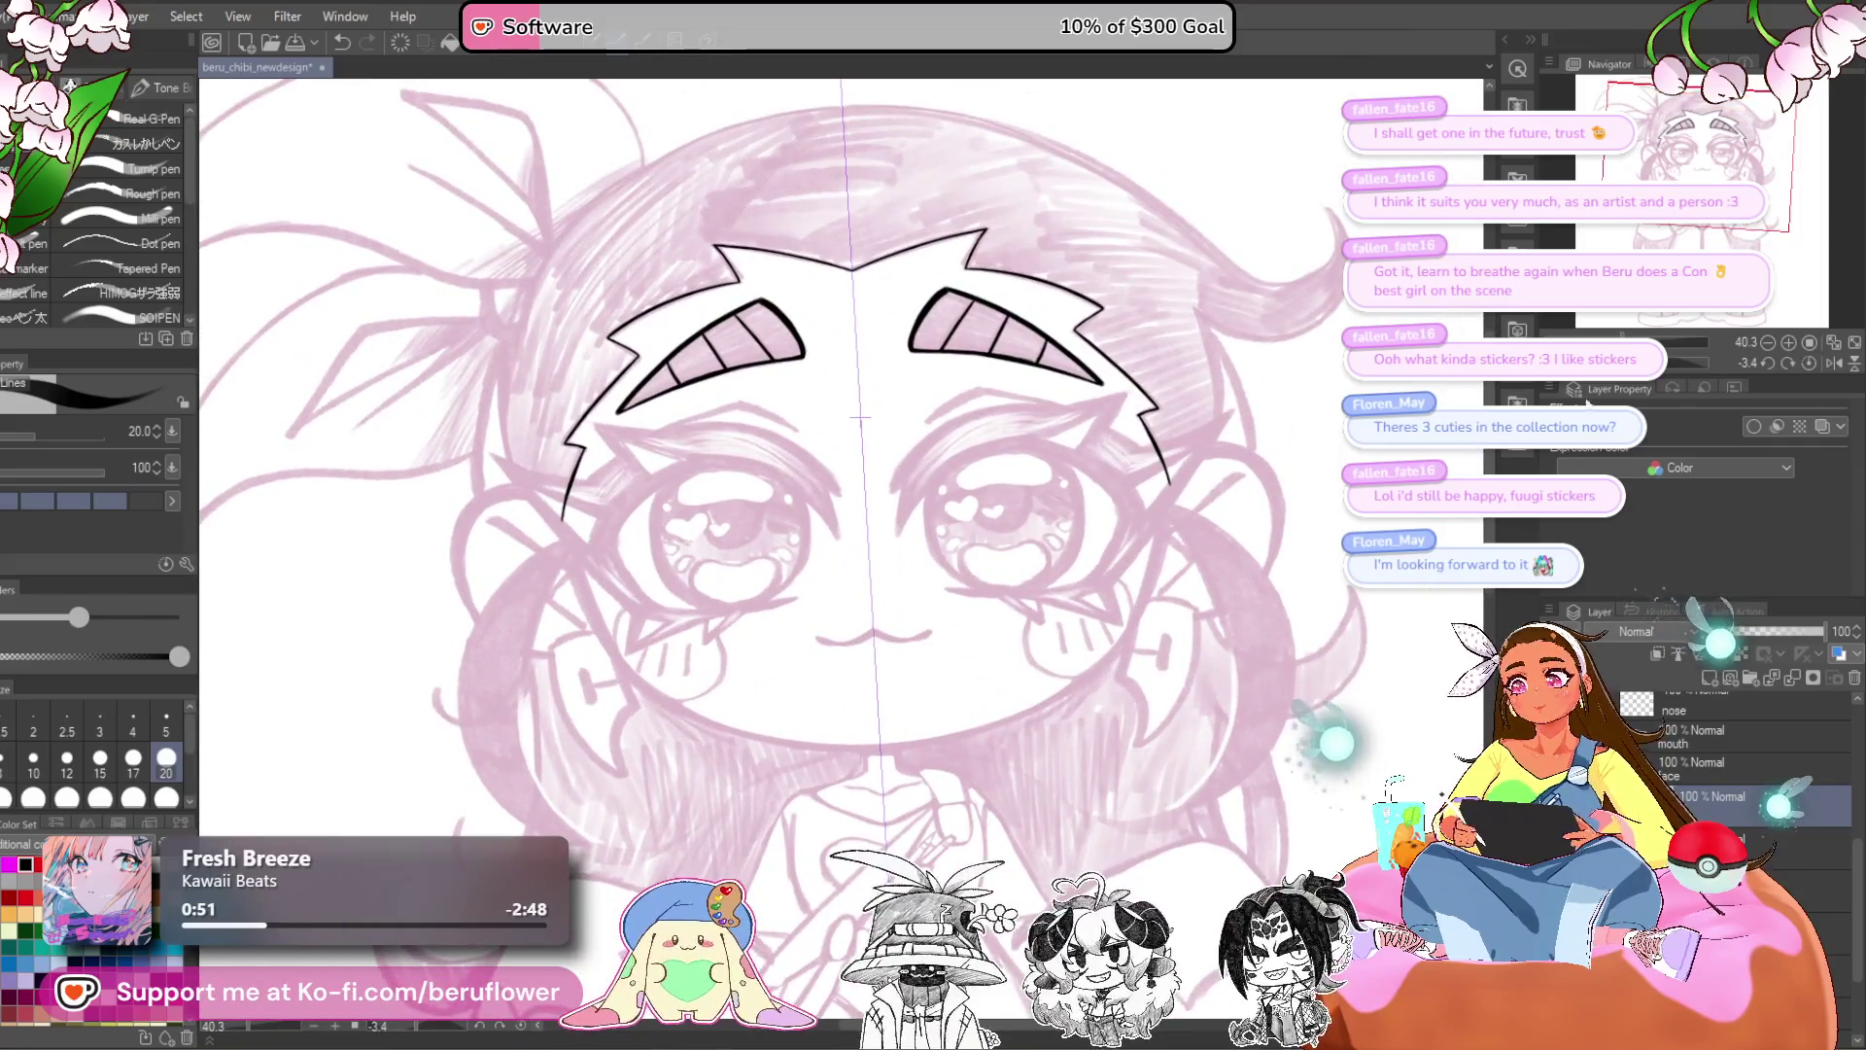
pyautogui.moveTo(1652, 363)
pyautogui.mouseDown()
pyautogui.moveTo(1628, 382)
pyautogui.moveTo(1654, 387)
pyautogui.mouseUp()
# - Ink a long curved face outline down beside the eye, then bring up the recent files list
pyautogui.scroll(5, 768, 394)
pyautogui.moveTo(768, 394); pyautogui.dragTo(792, 408)
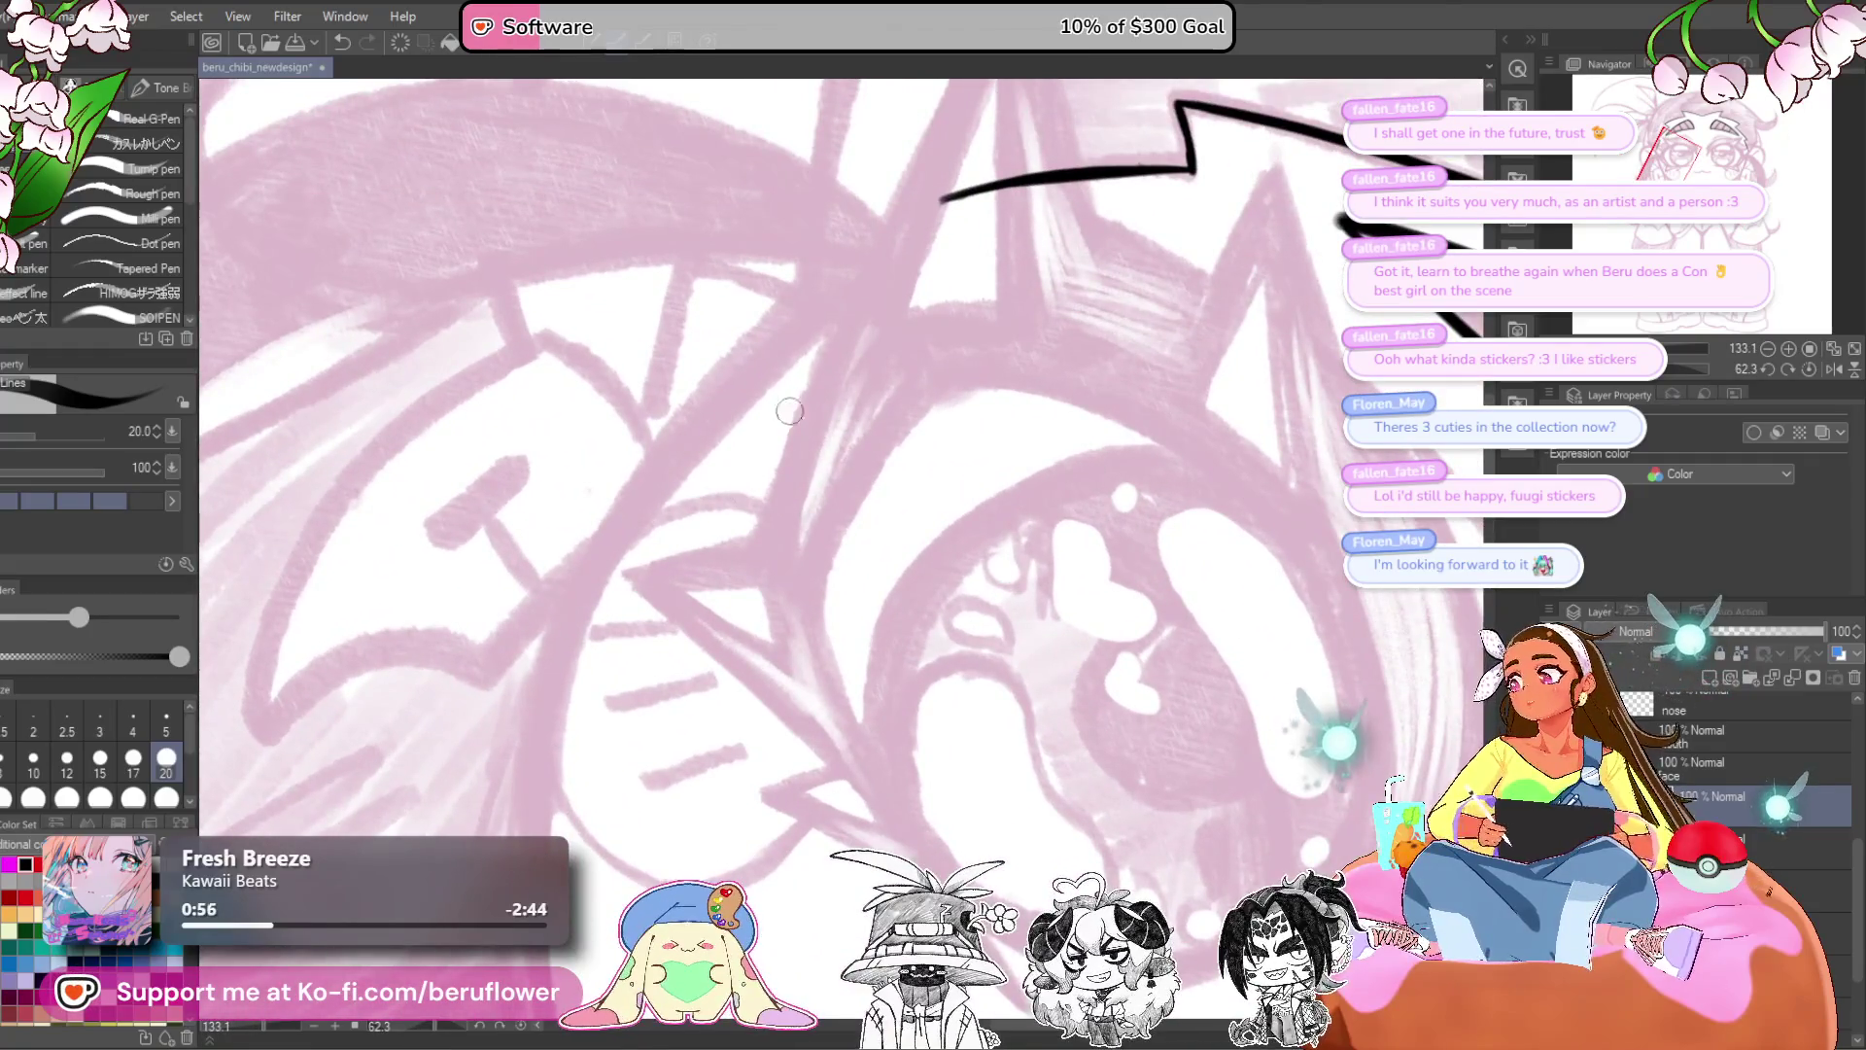
pyautogui.moveTo(863, 264)
pyautogui.mouseDown()
pyautogui.moveTo(665, 466)
pyautogui.moveTo(583, 600)
pyautogui.mouseUp()
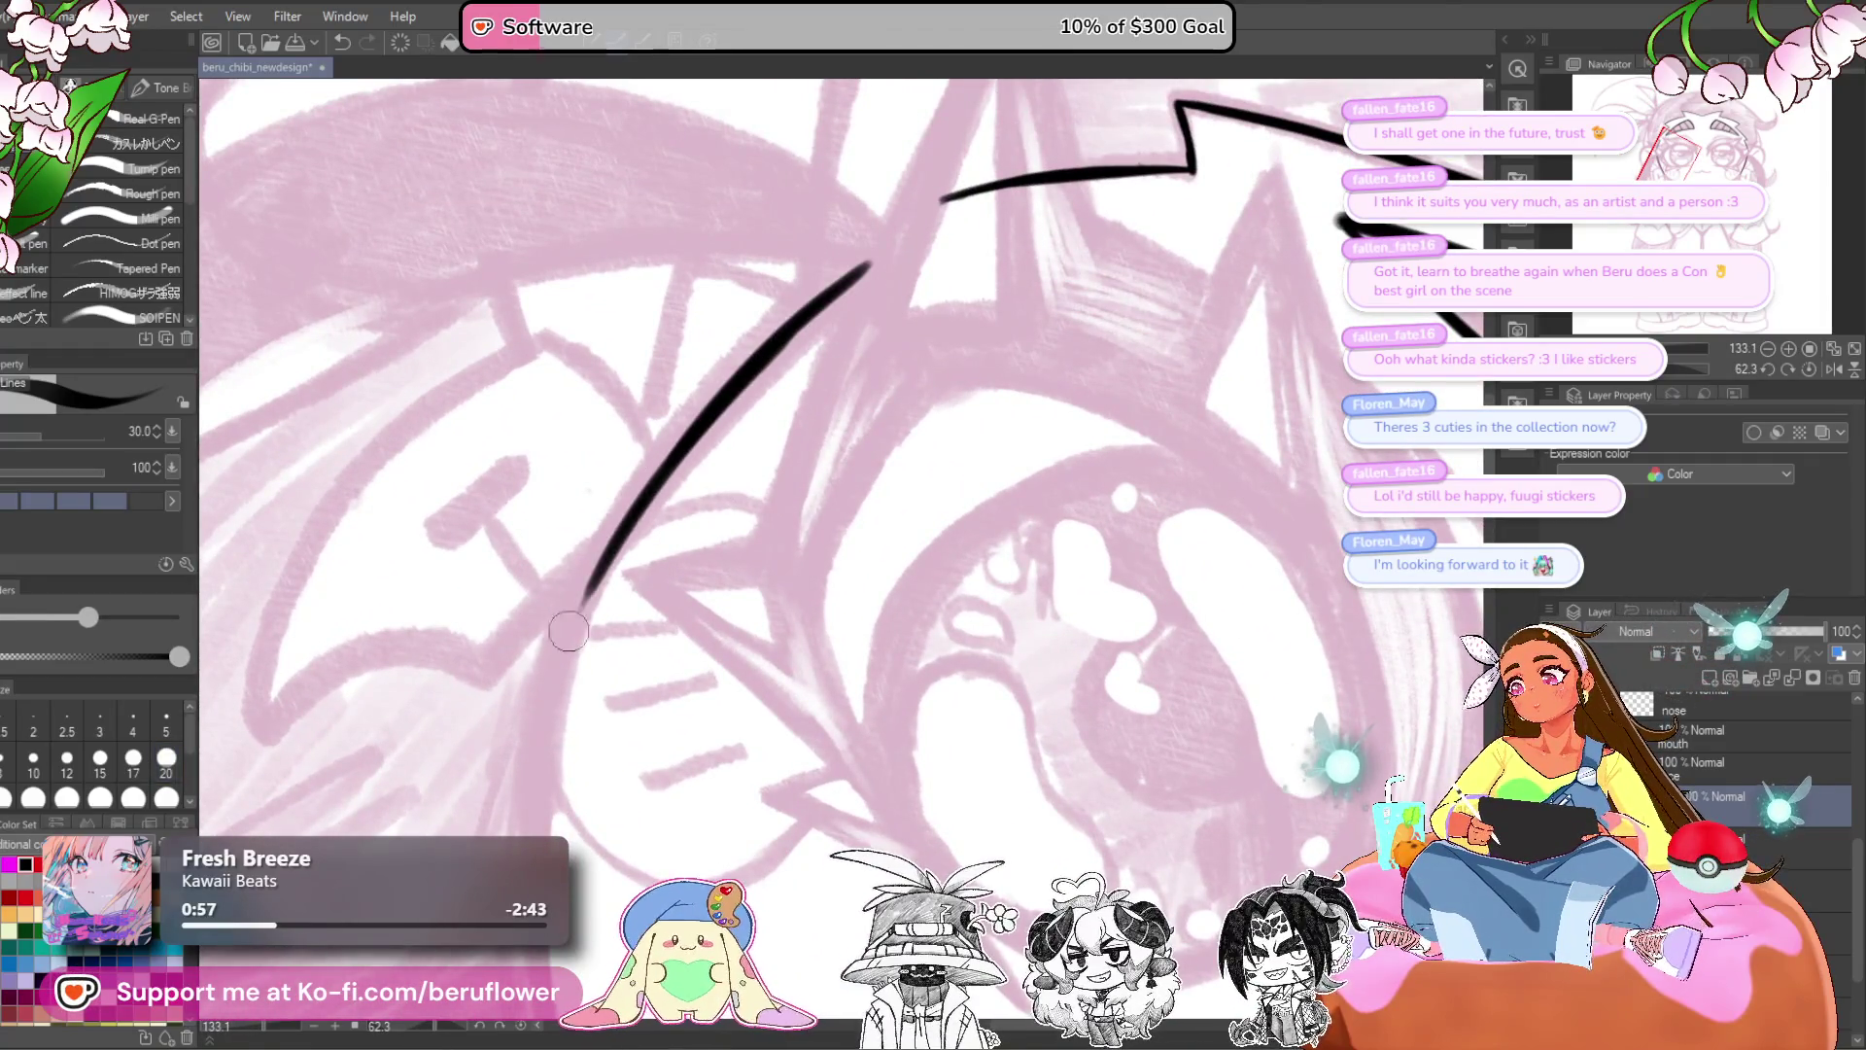
pyautogui.moveTo(682, 449)
pyautogui.mouseDown()
pyautogui.moveTo(675, 357)
pyautogui.moveTo(563, 559)
pyautogui.mouseUp()
pyautogui.moveTo(602, 437); pyautogui.dragTo(544, 583)
pyautogui.hotkey('ctrl', 'z')
pyautogui.moveTo(670, 365); pyautogui.dragTo(515, 739)
pyautogui.scroll(-5, 521, 797)
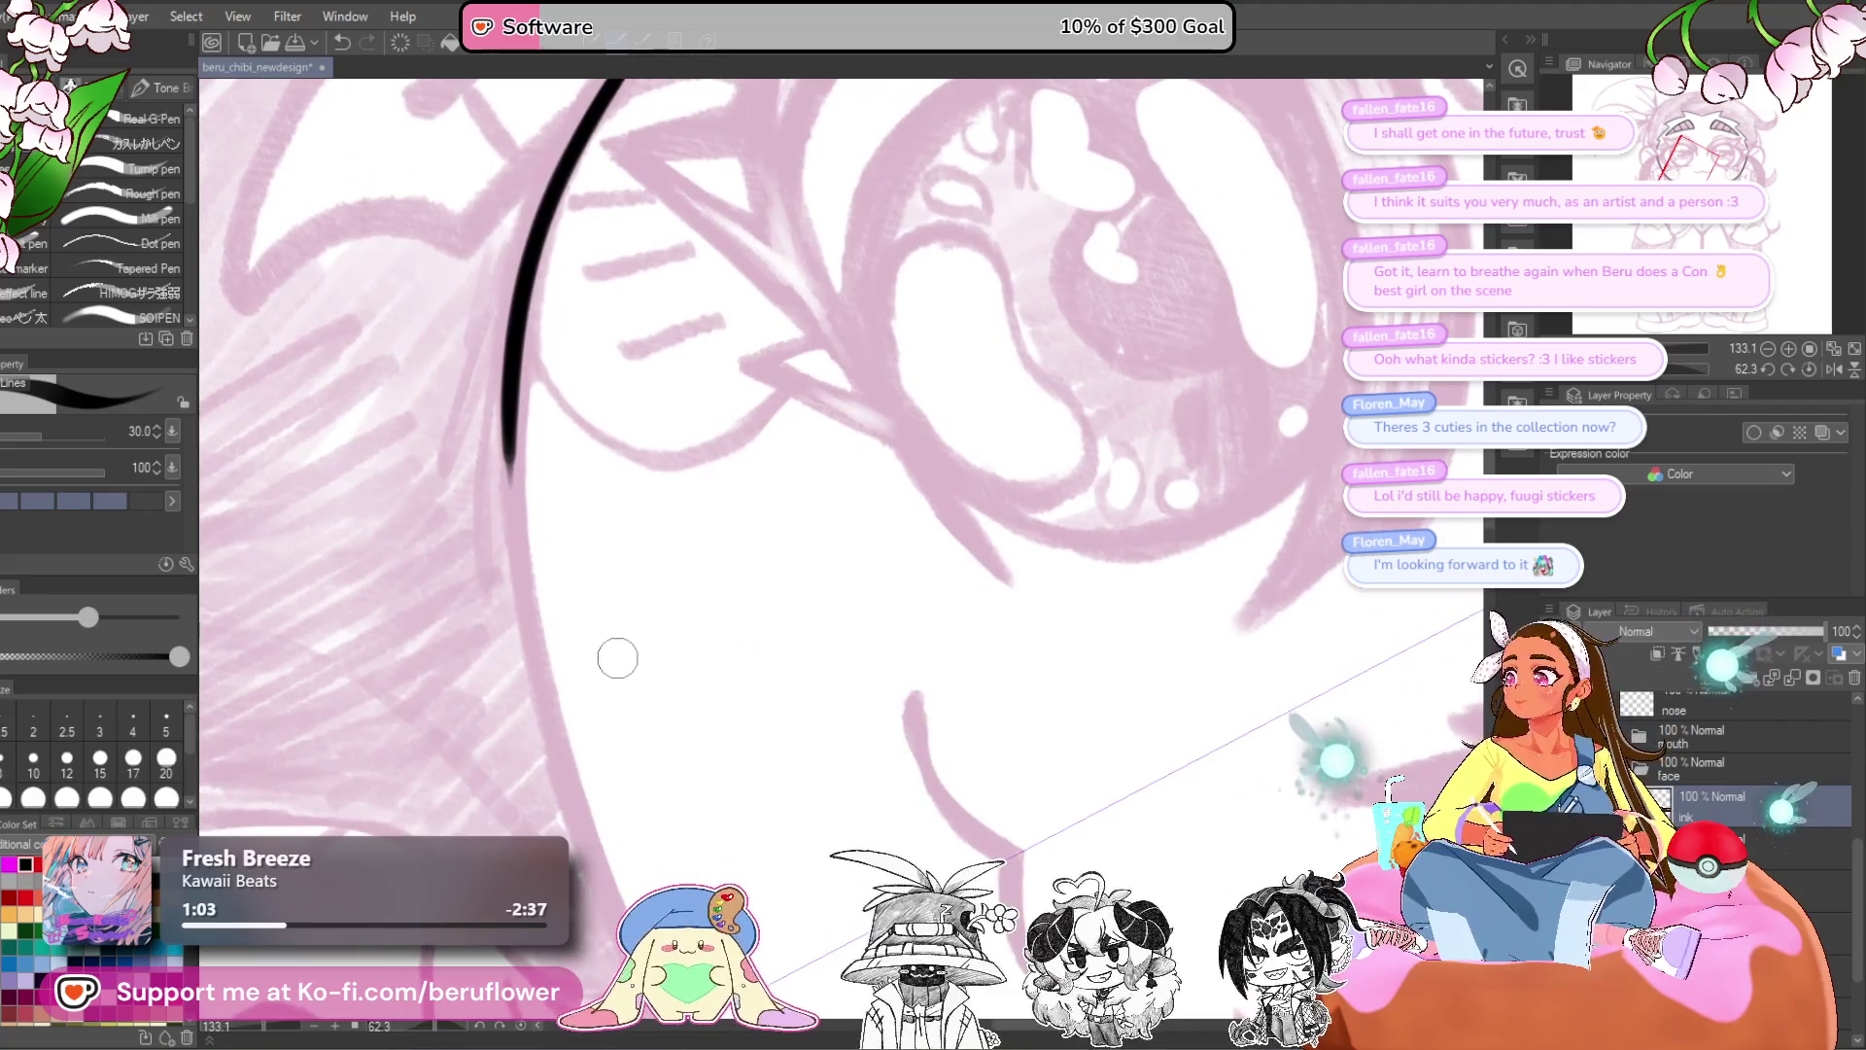
pyautogui.click(13, 16)
pyautogui.moveTo(97, 142)
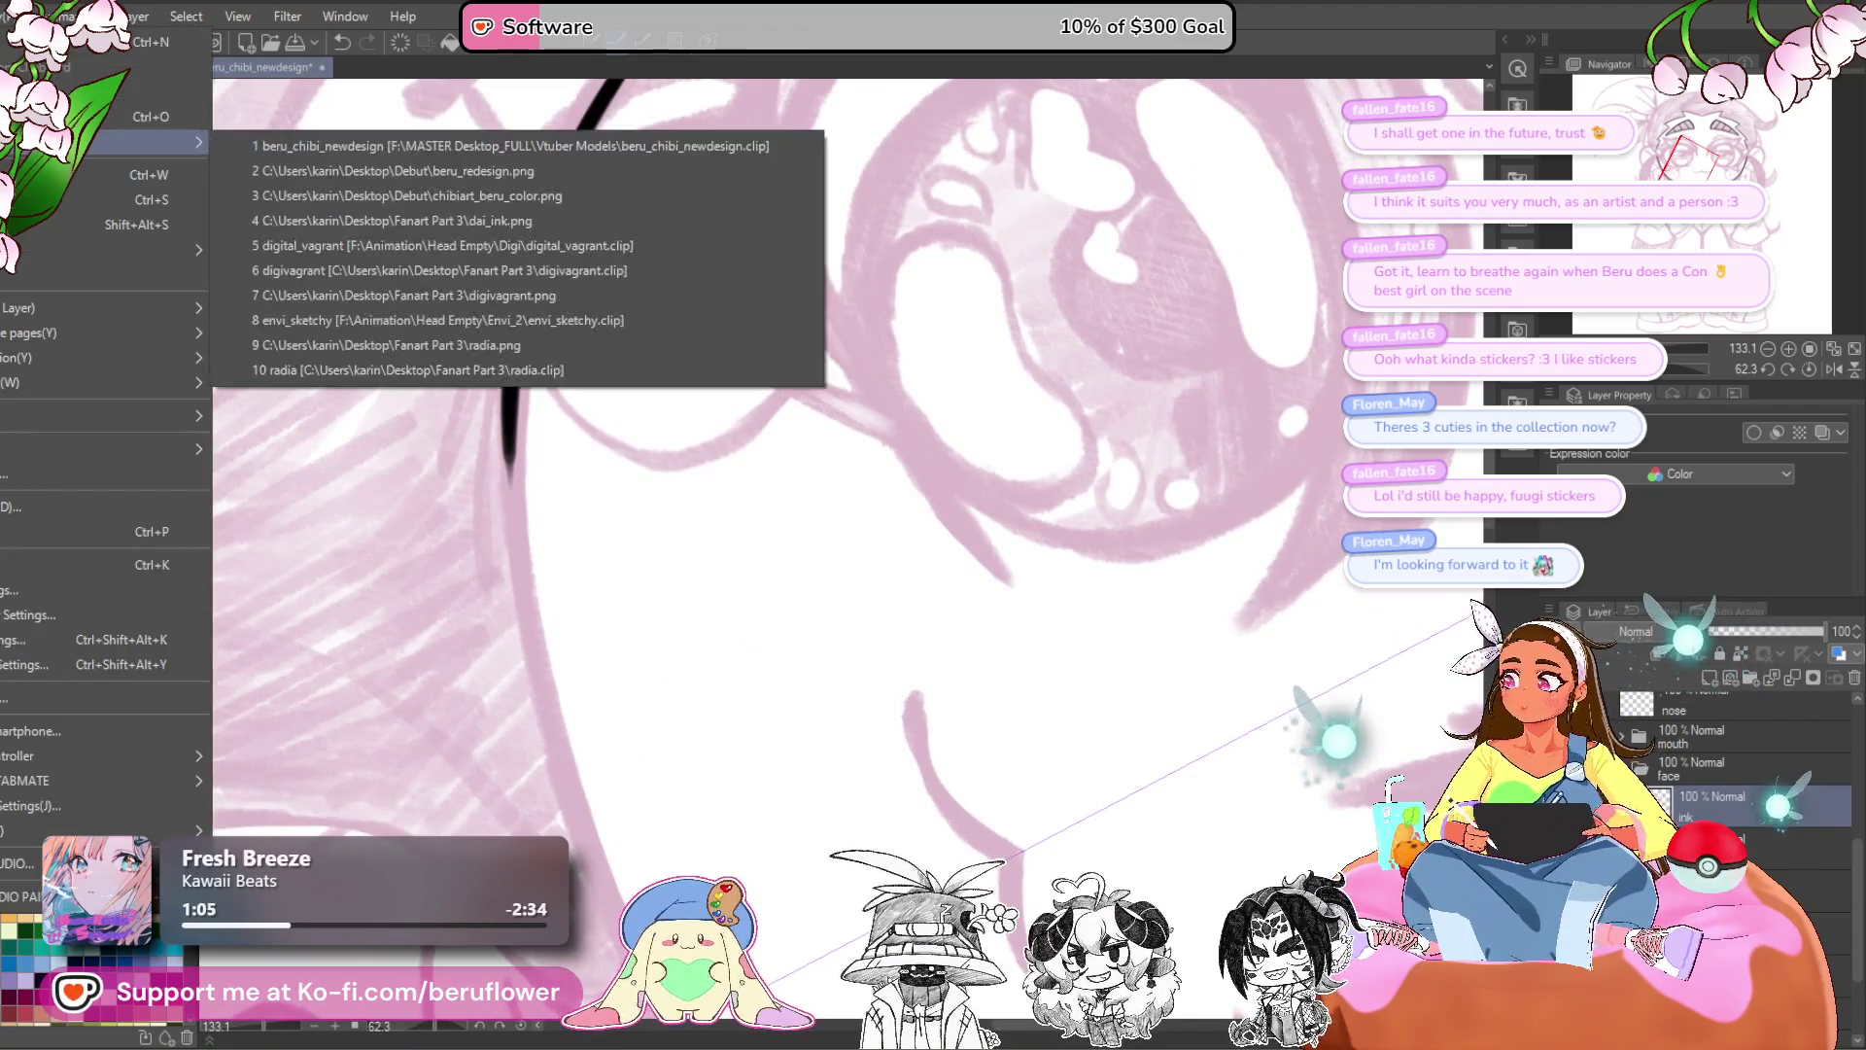
# - Dock chibiart_beru_color as a narrowed split-view reference beside the beru_chibi_newdesign sketch
pyautogui.click(391, 183)
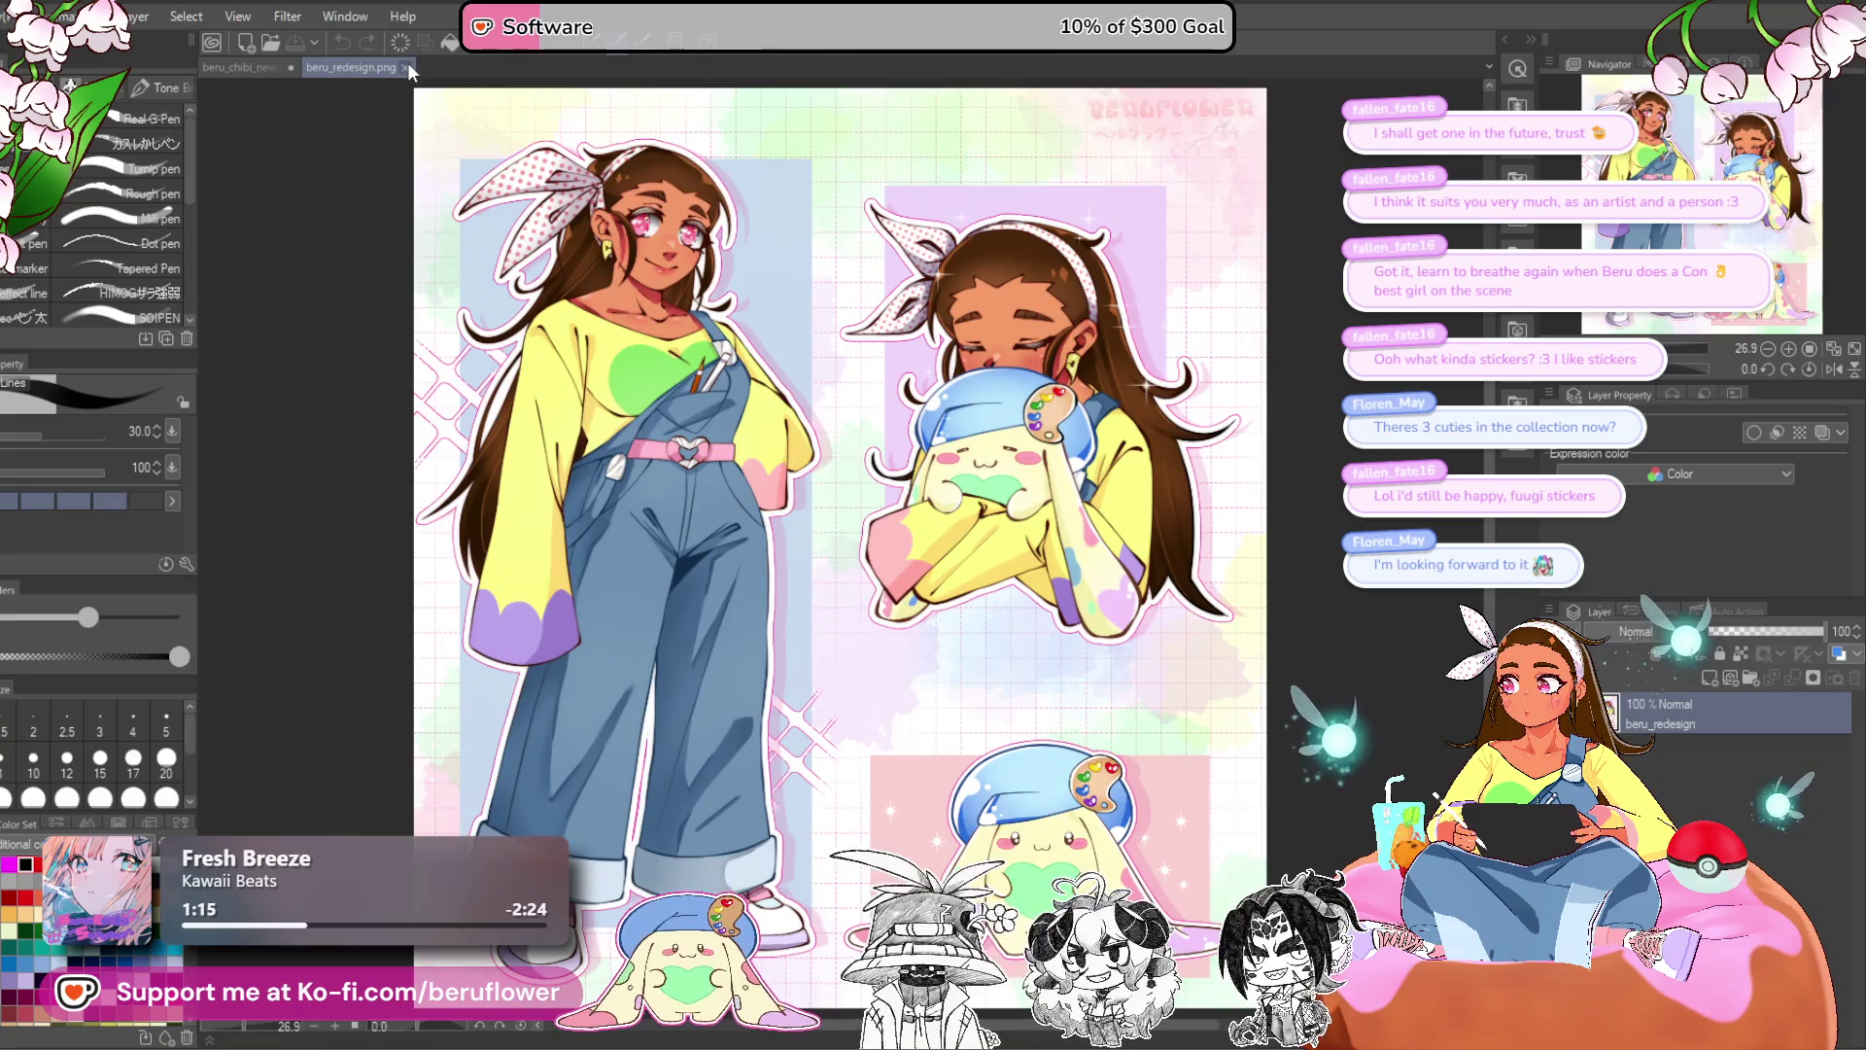
pyautogui.click(406, 64)
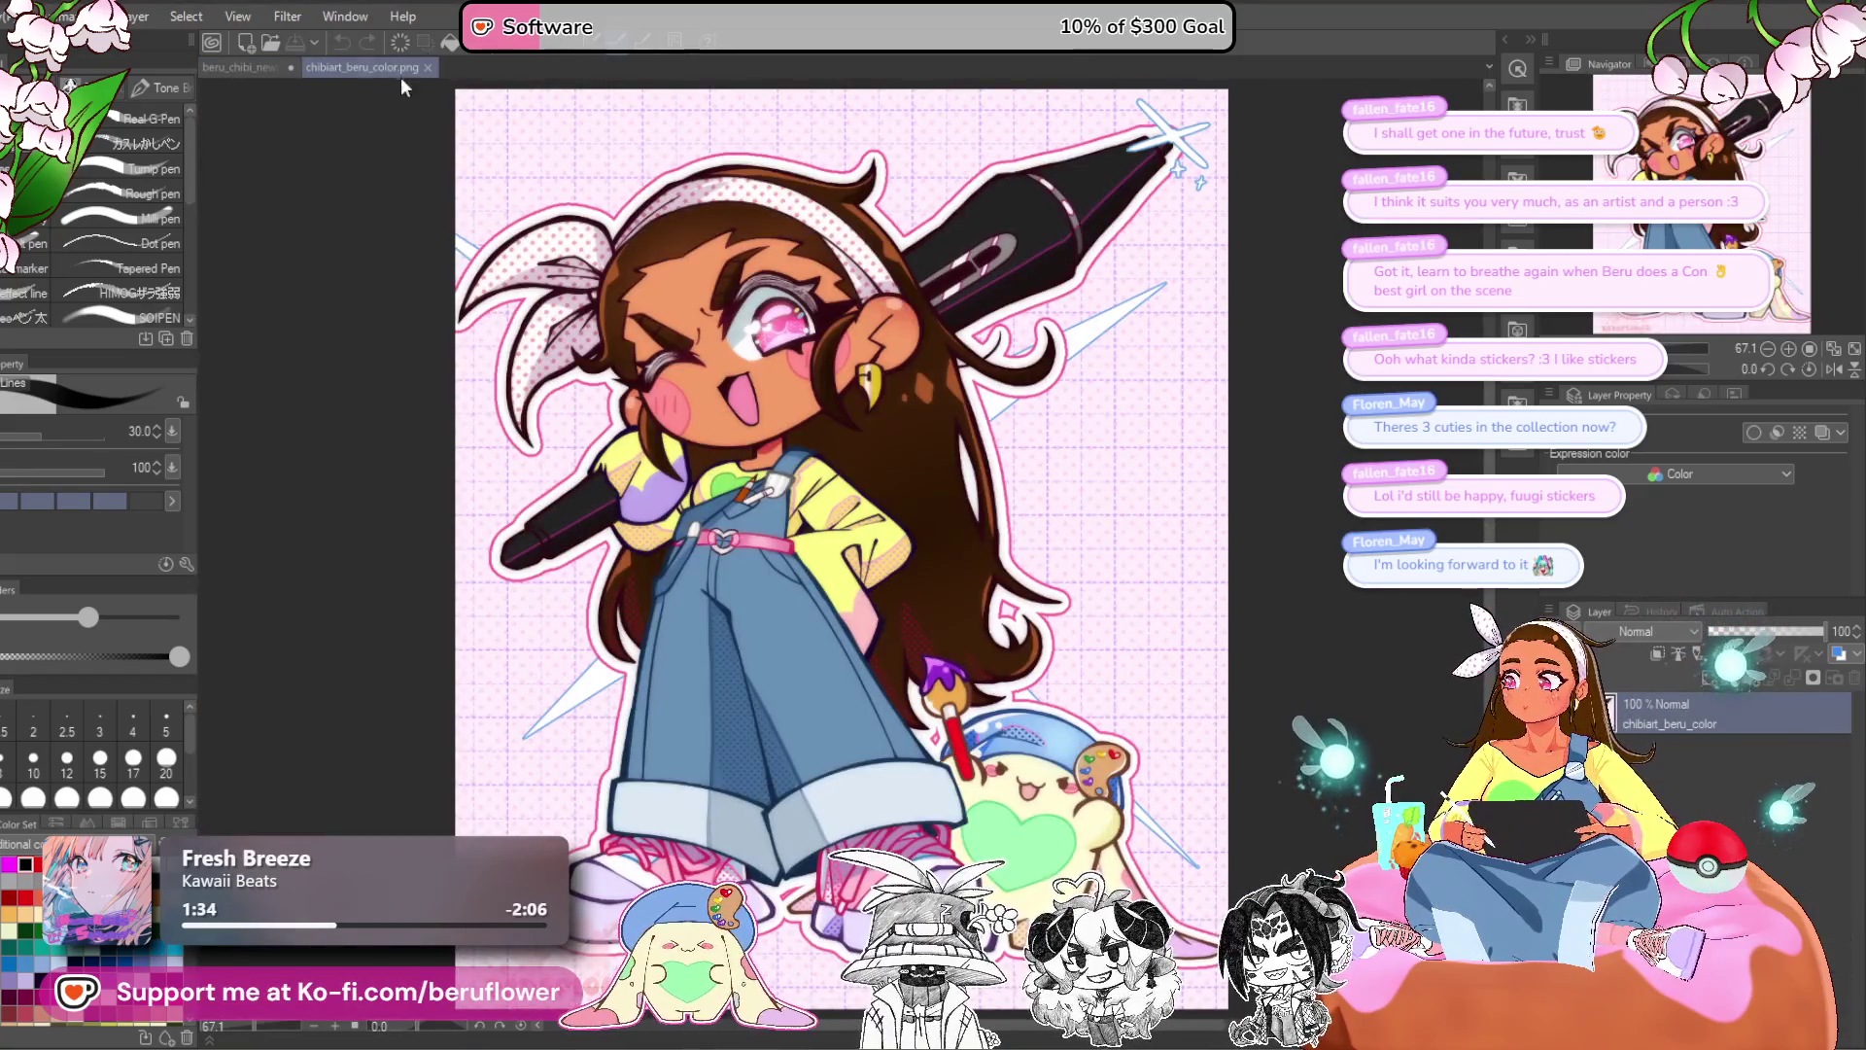
pyautogui.moveTo(400, 69); pyautogui.dragTo(206, 136)
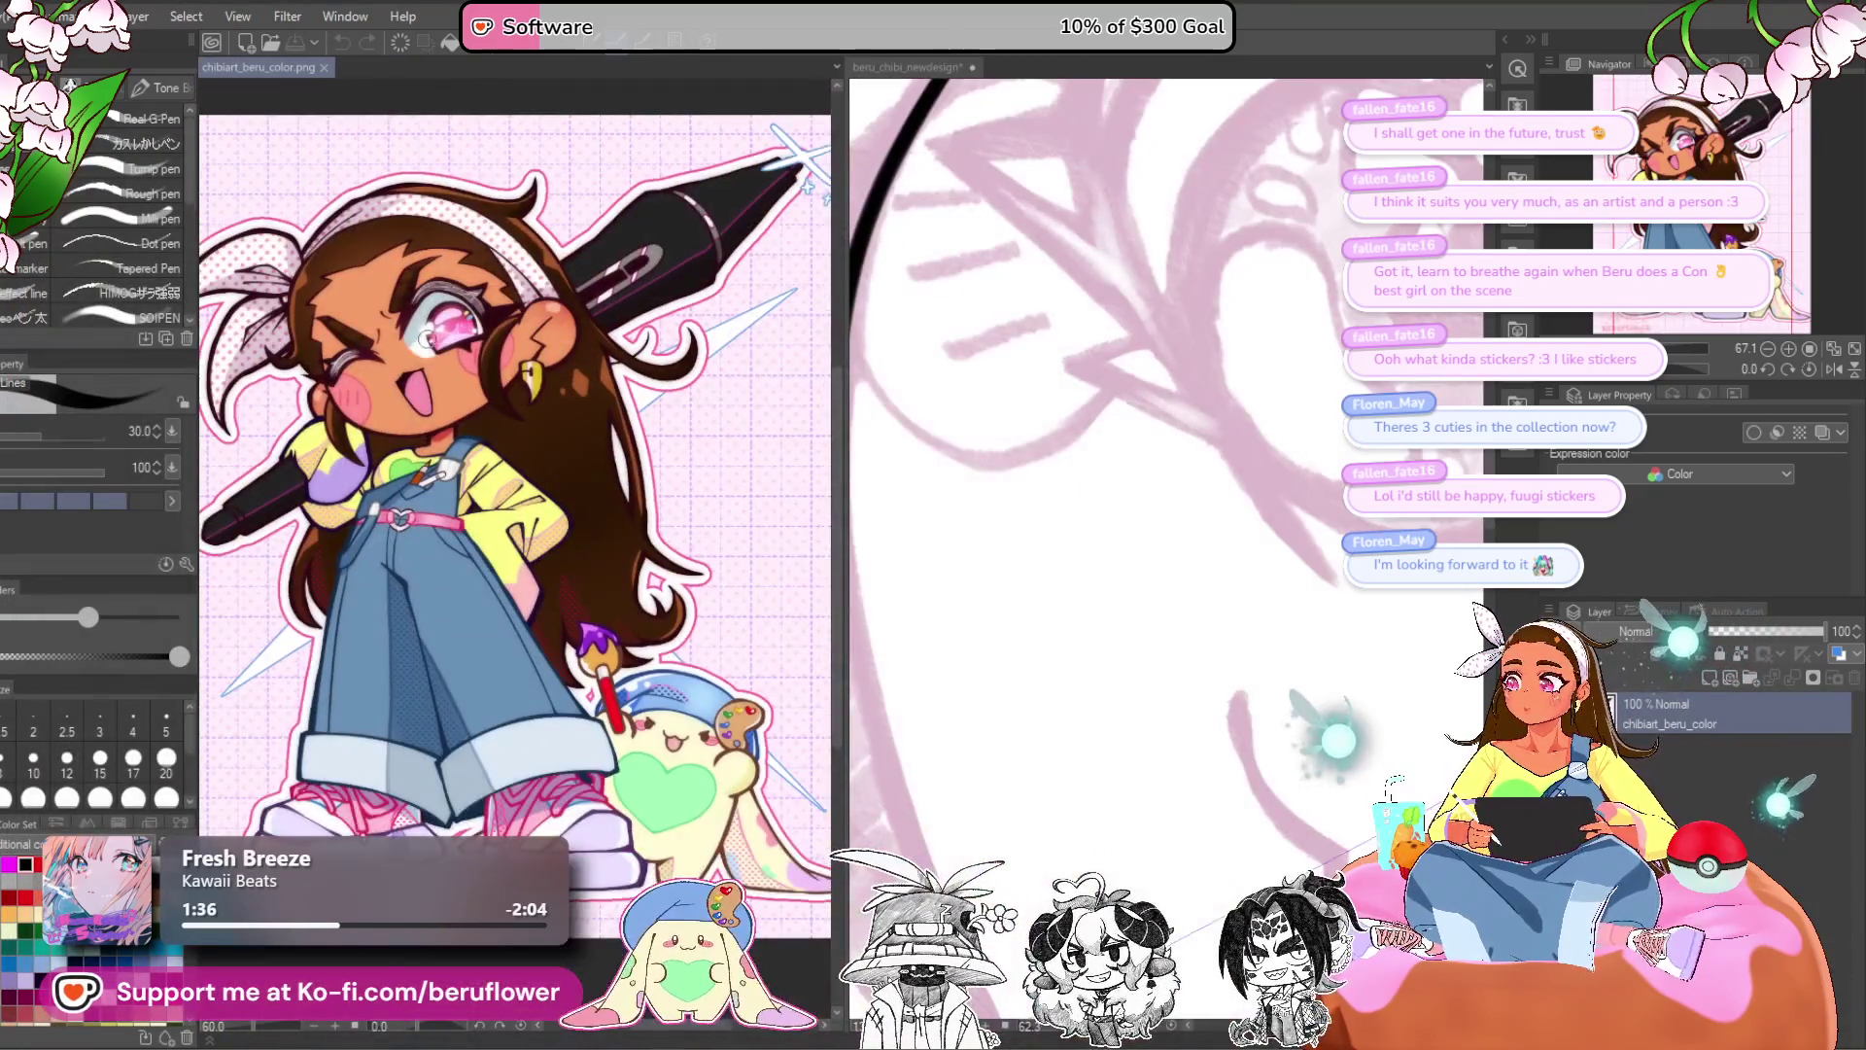
pyautogui.moveTo(844, 236); pyautogui.dragTo(555, 236)
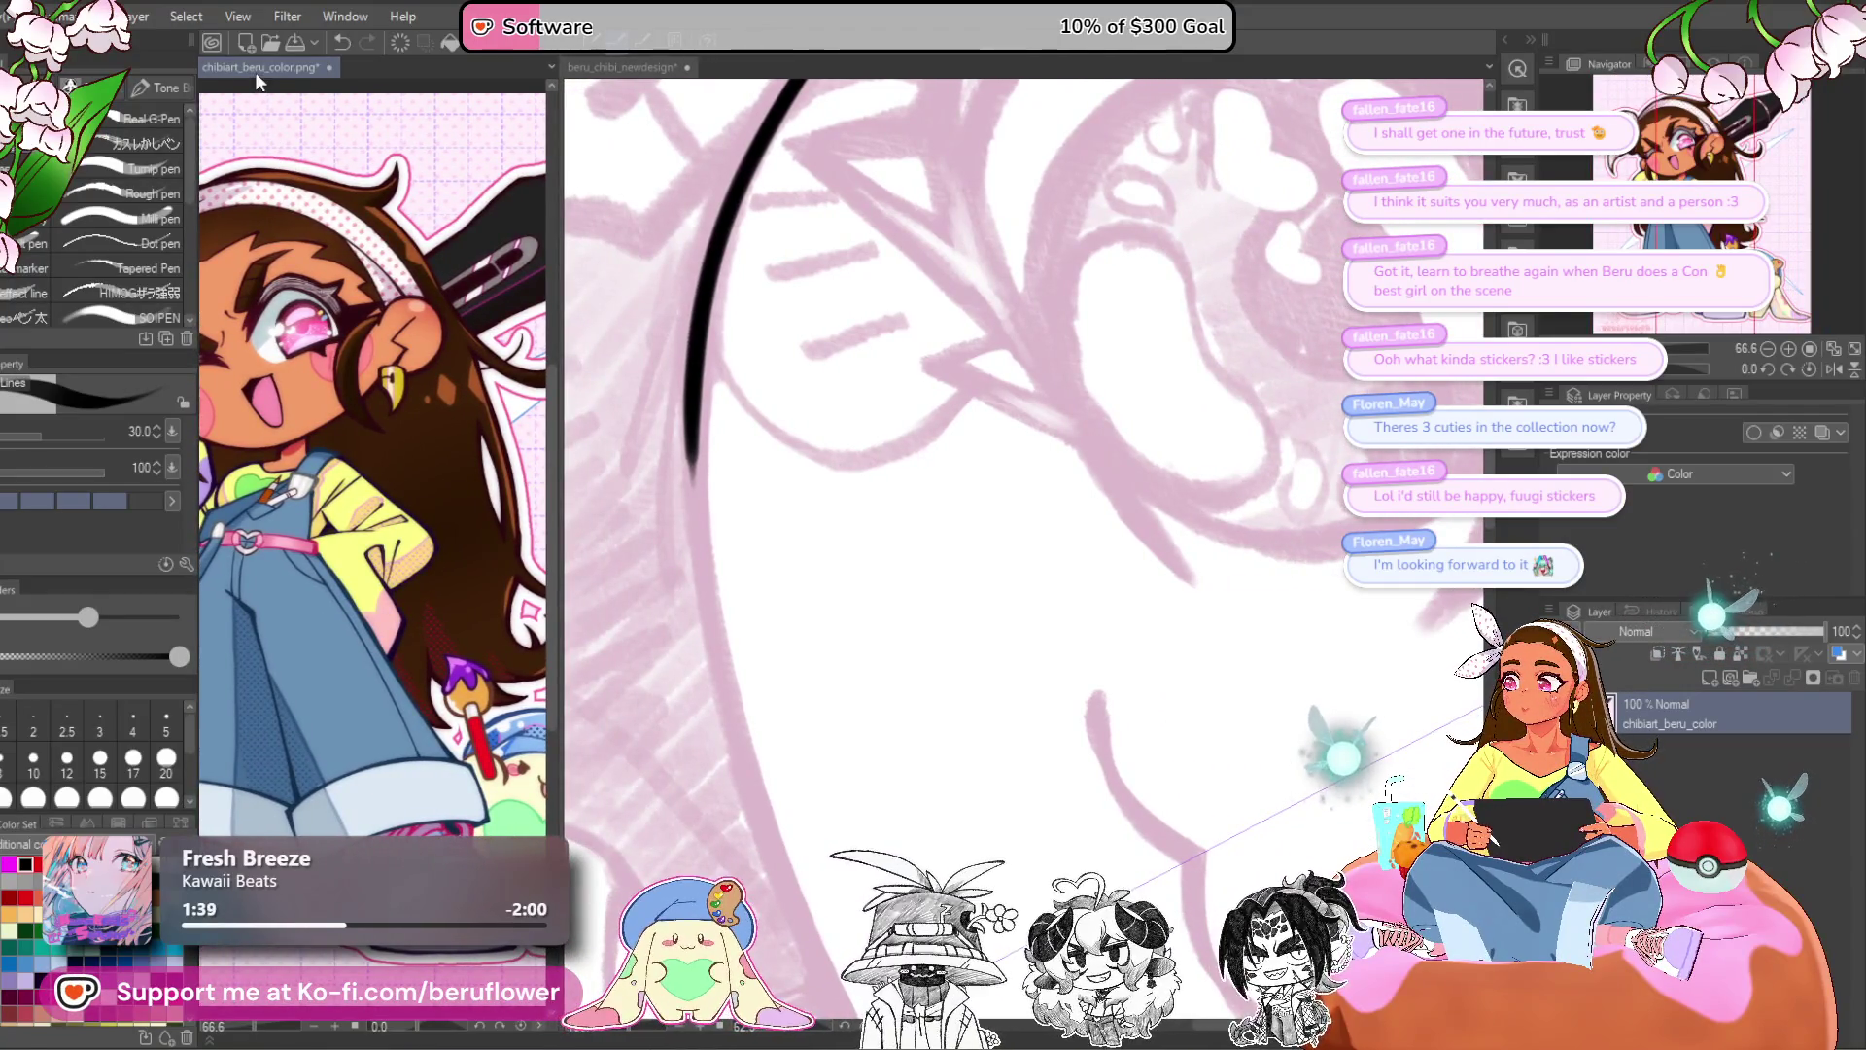
pyautogui.moveTo(311, 188)
pyautogui.mouseDown()
pyautogui.moveTo(390, 175)
pyautogui.moveTo(387, 146)
pyautogui.moveTo(388, 202)
pyautogui.moveTo(370, 177)
pyautogui.mouseUp()
pyautogui.click(604, 64)
# - Ink the lower curve of the round face outline on a rotated canvas, then set the view upright
pyautogui.scroll(-3, 832, 365)
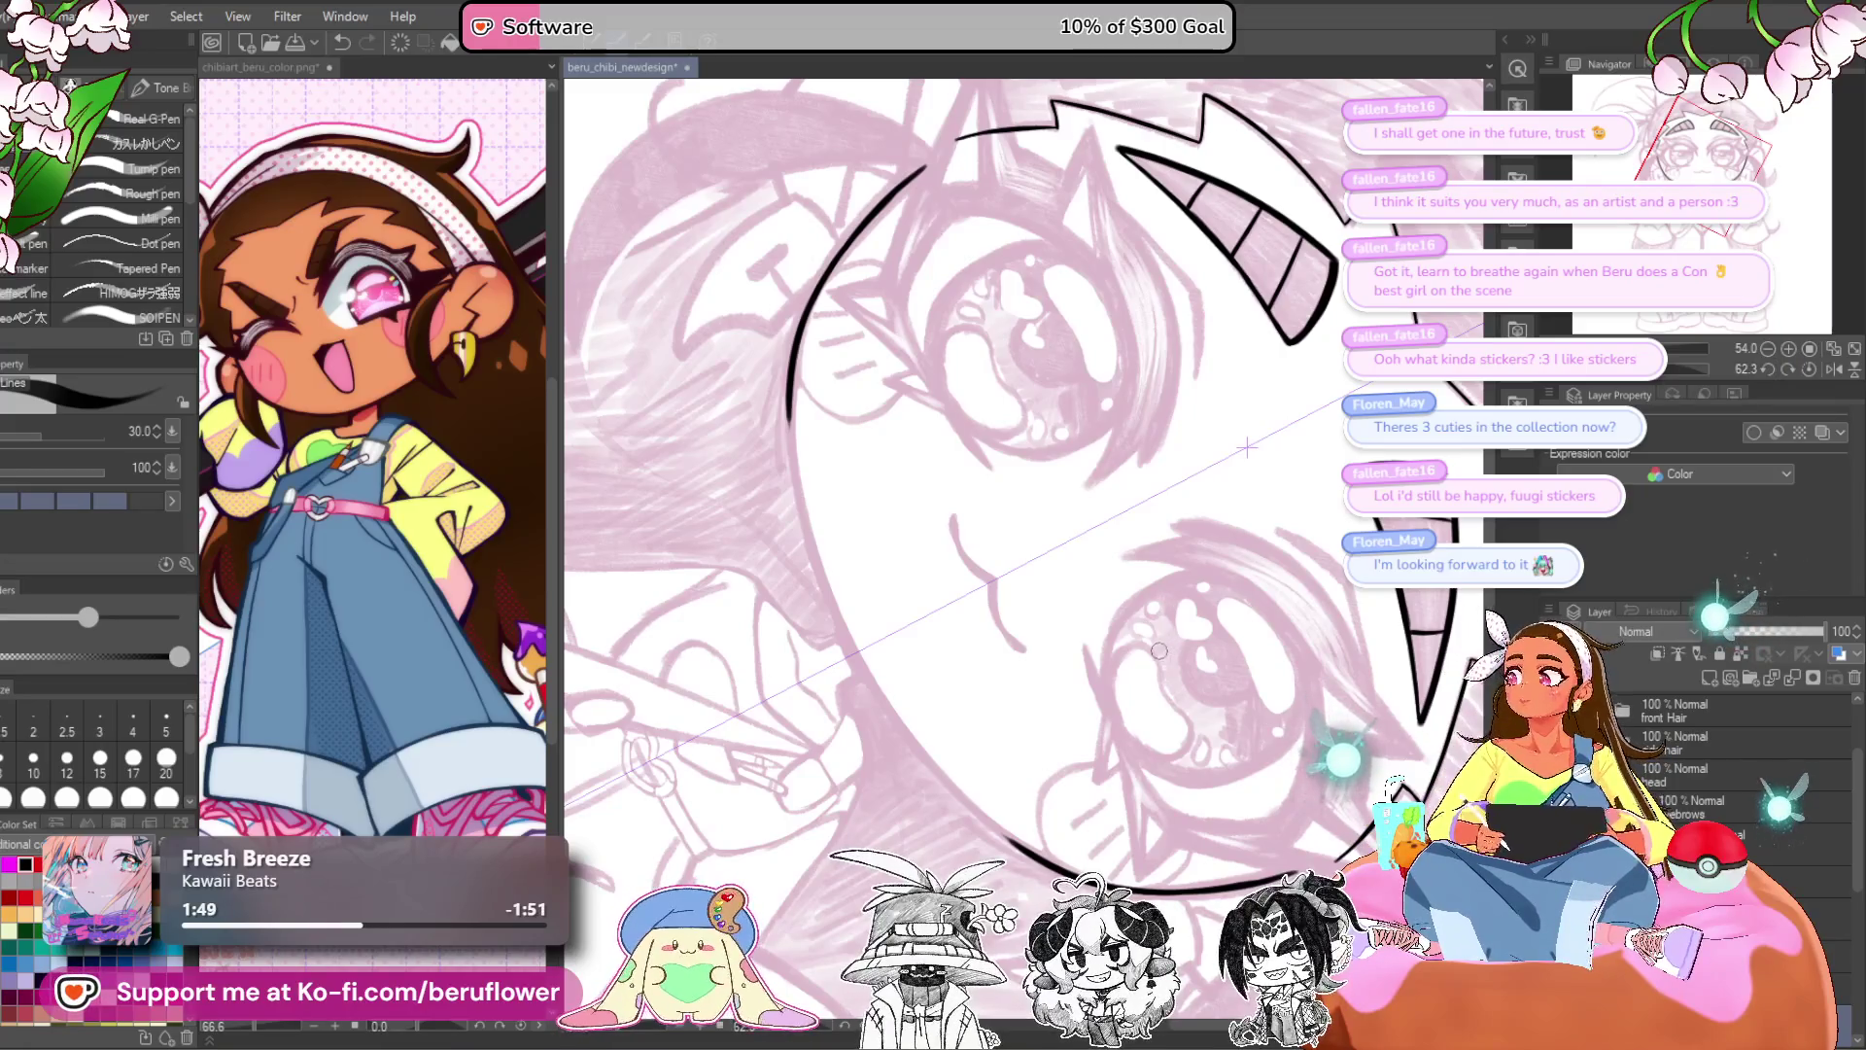
pyautogui.moveTo(1022, 777); pyautogui.dragTo(1322, 549)
pyautogui.moveTo(1660, 377); pyautogui.dragTo(1699, 382)
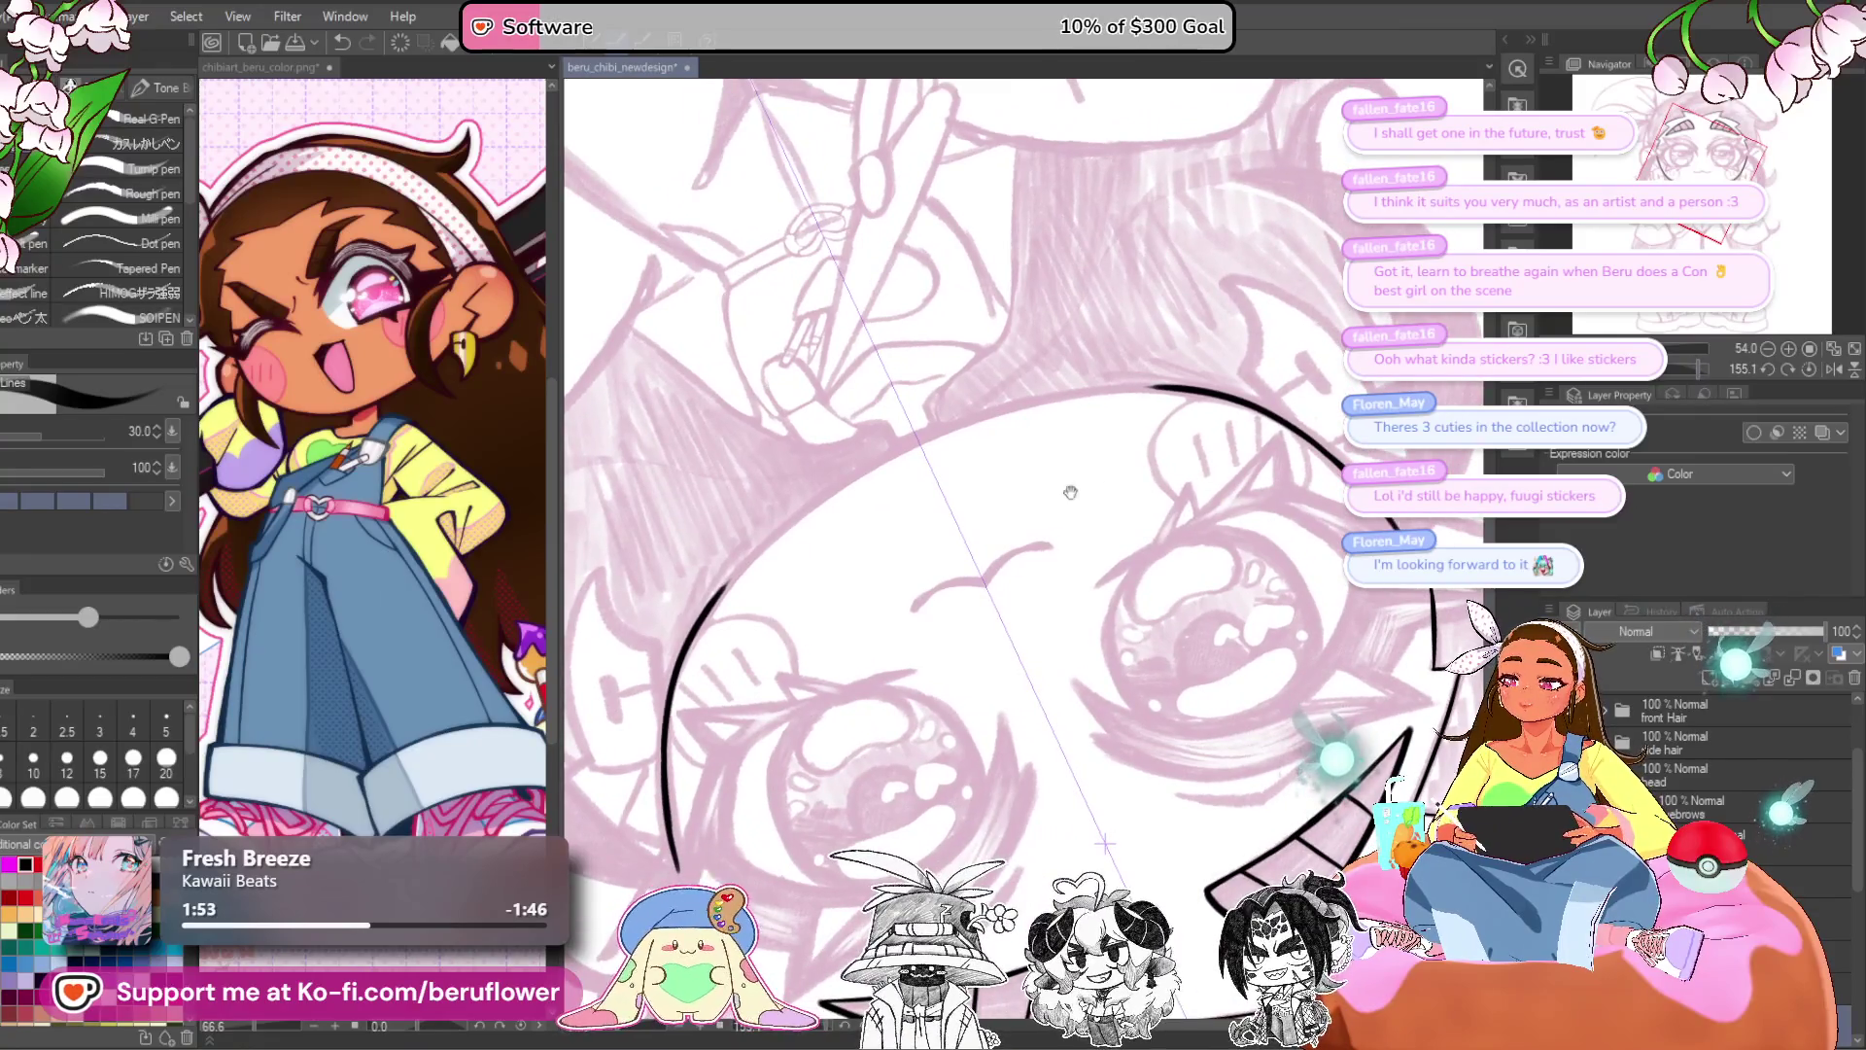
pyautogui.scroll(4, 698, 590)
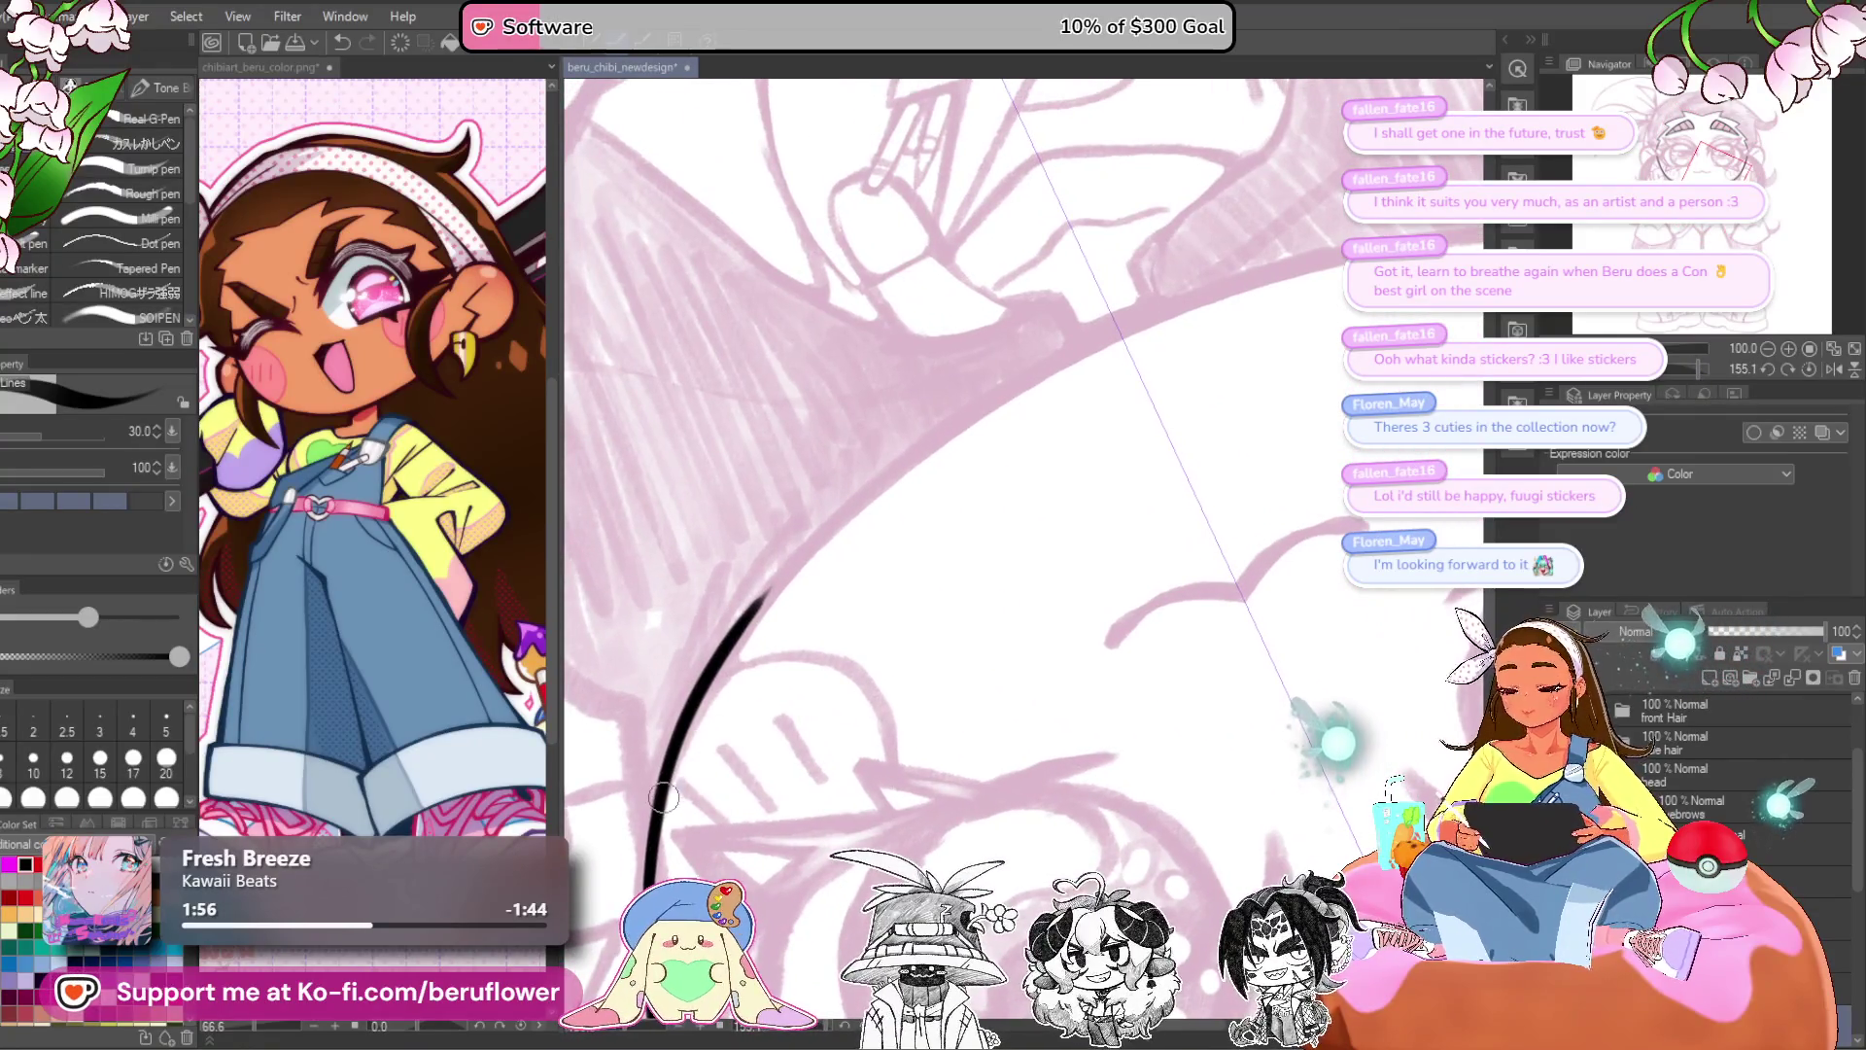
pyautogui.moveTo(731, 644)
pyautogui.mouseDown()
pyautogui.moveTo(1242, 282)
pyautogui.moveTo(1183, 293)
pyautogui.mouseUp()
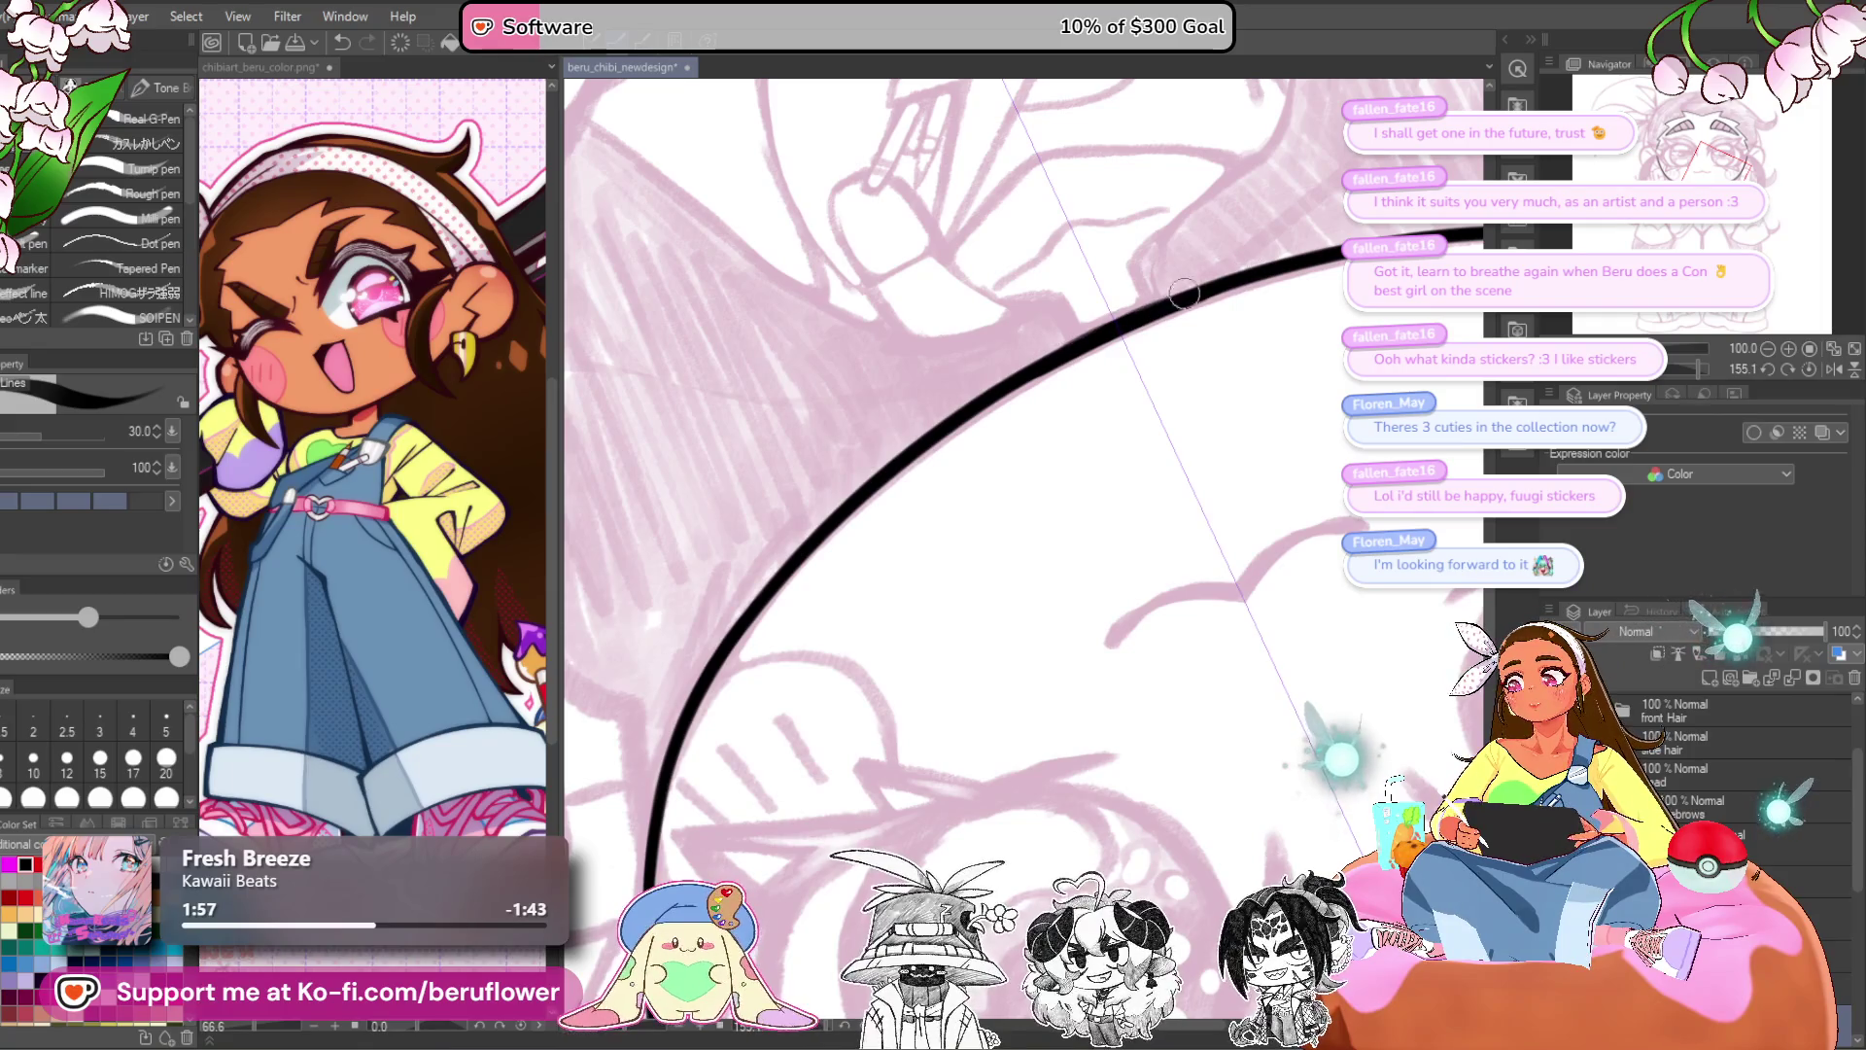
pyautogui.scroll(-5, 891, 491)
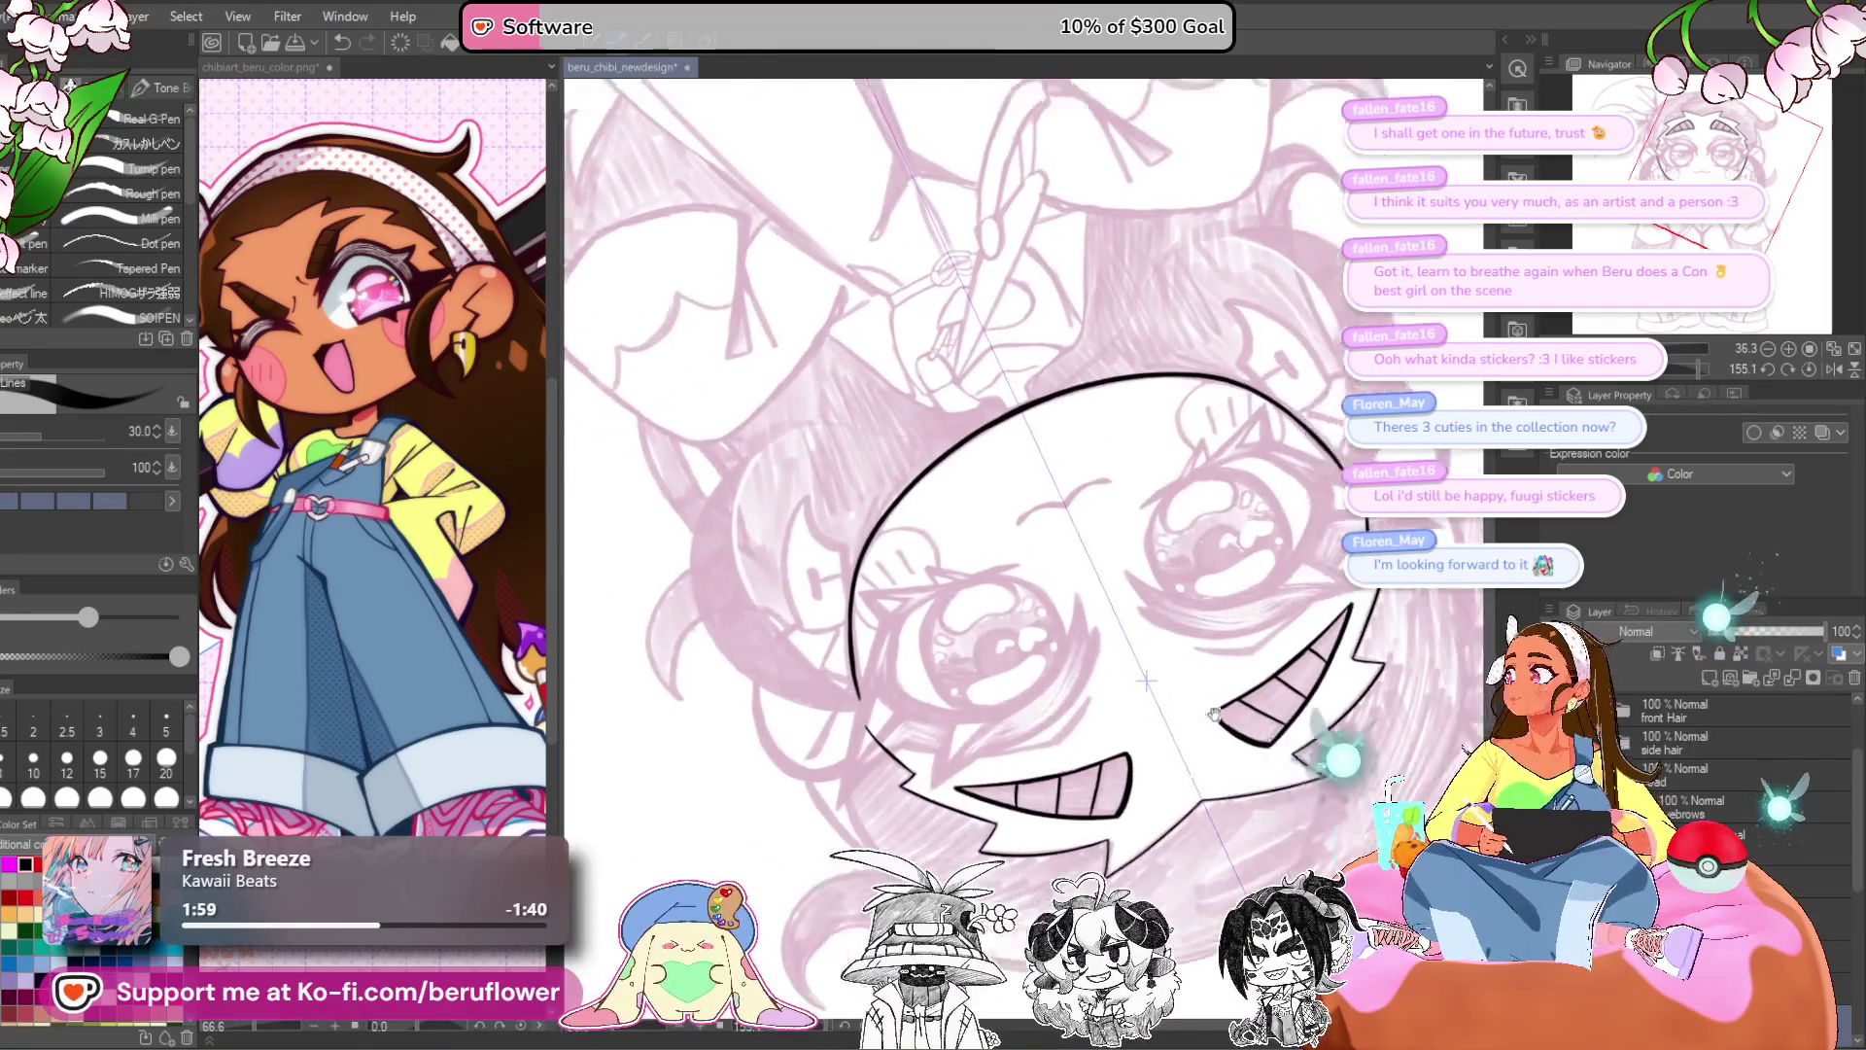
pyautogui.hotkey('ctrl', '@')
pyautogui.scroll(5, 745, 710)
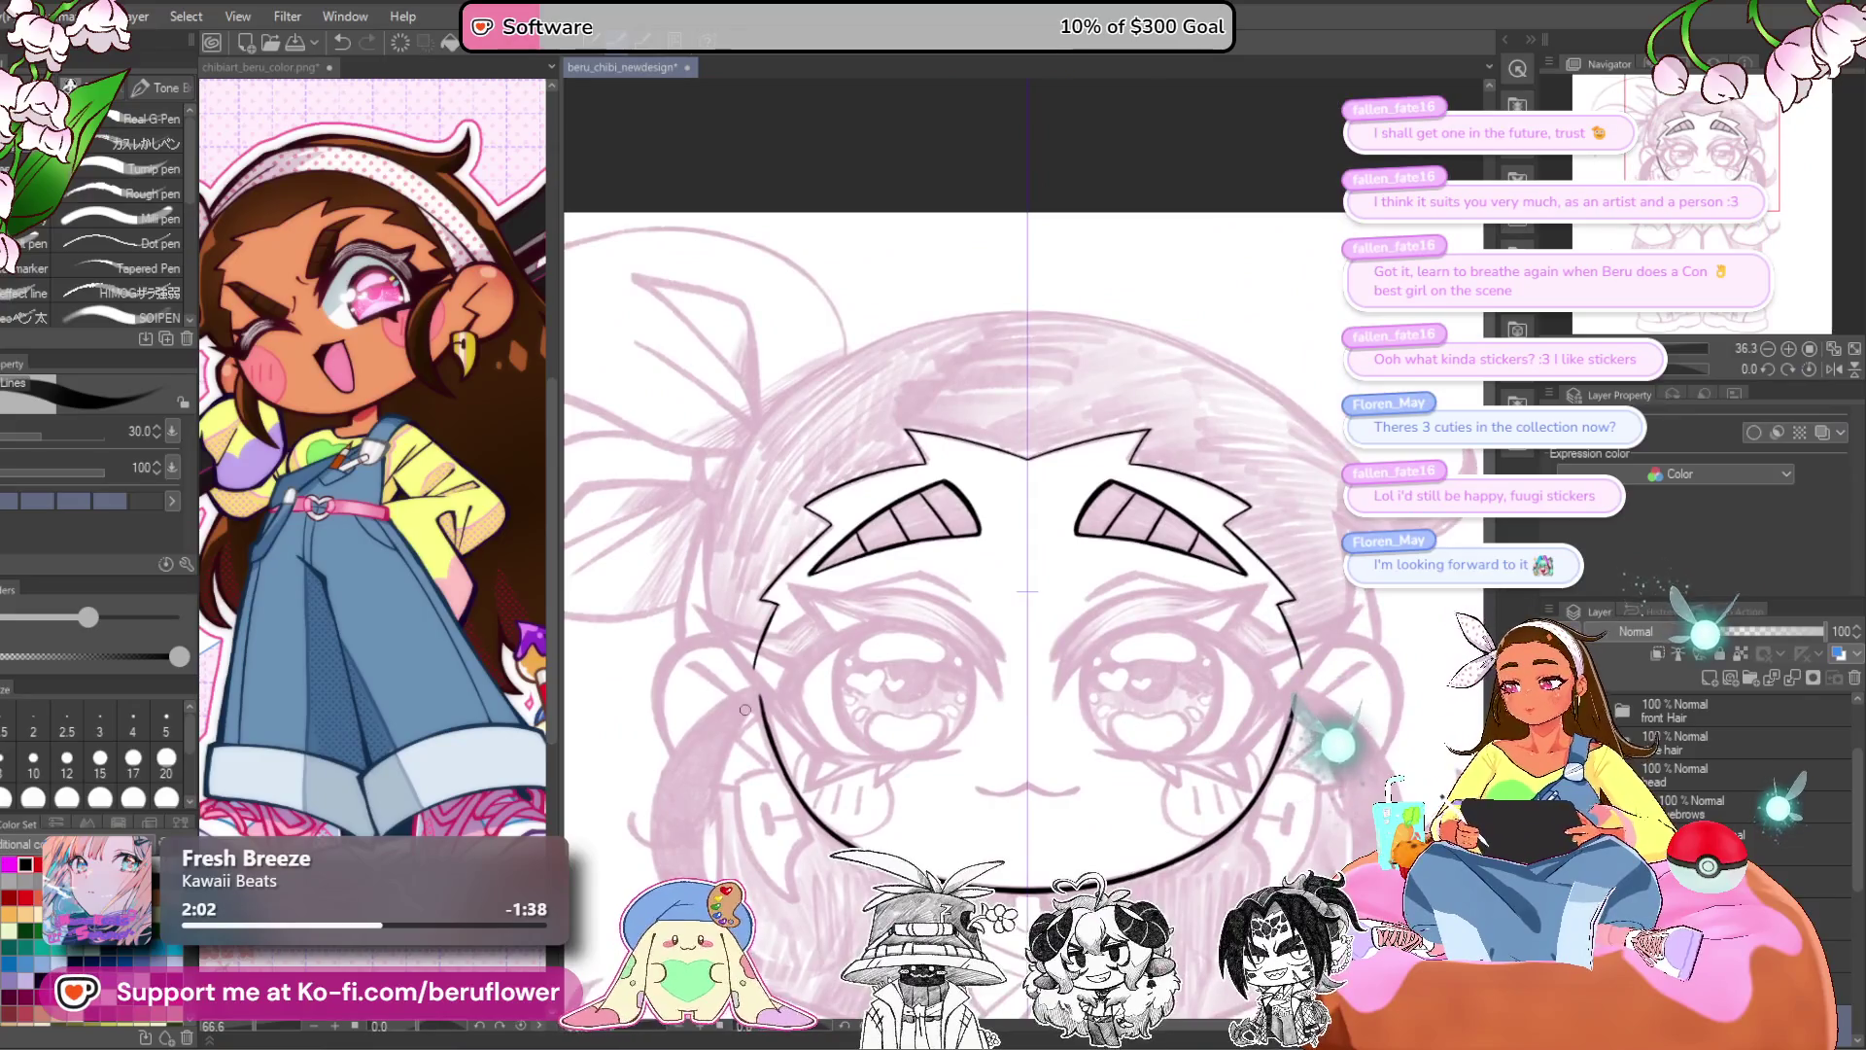
pyautogui.scroll(-4, 765, 606)
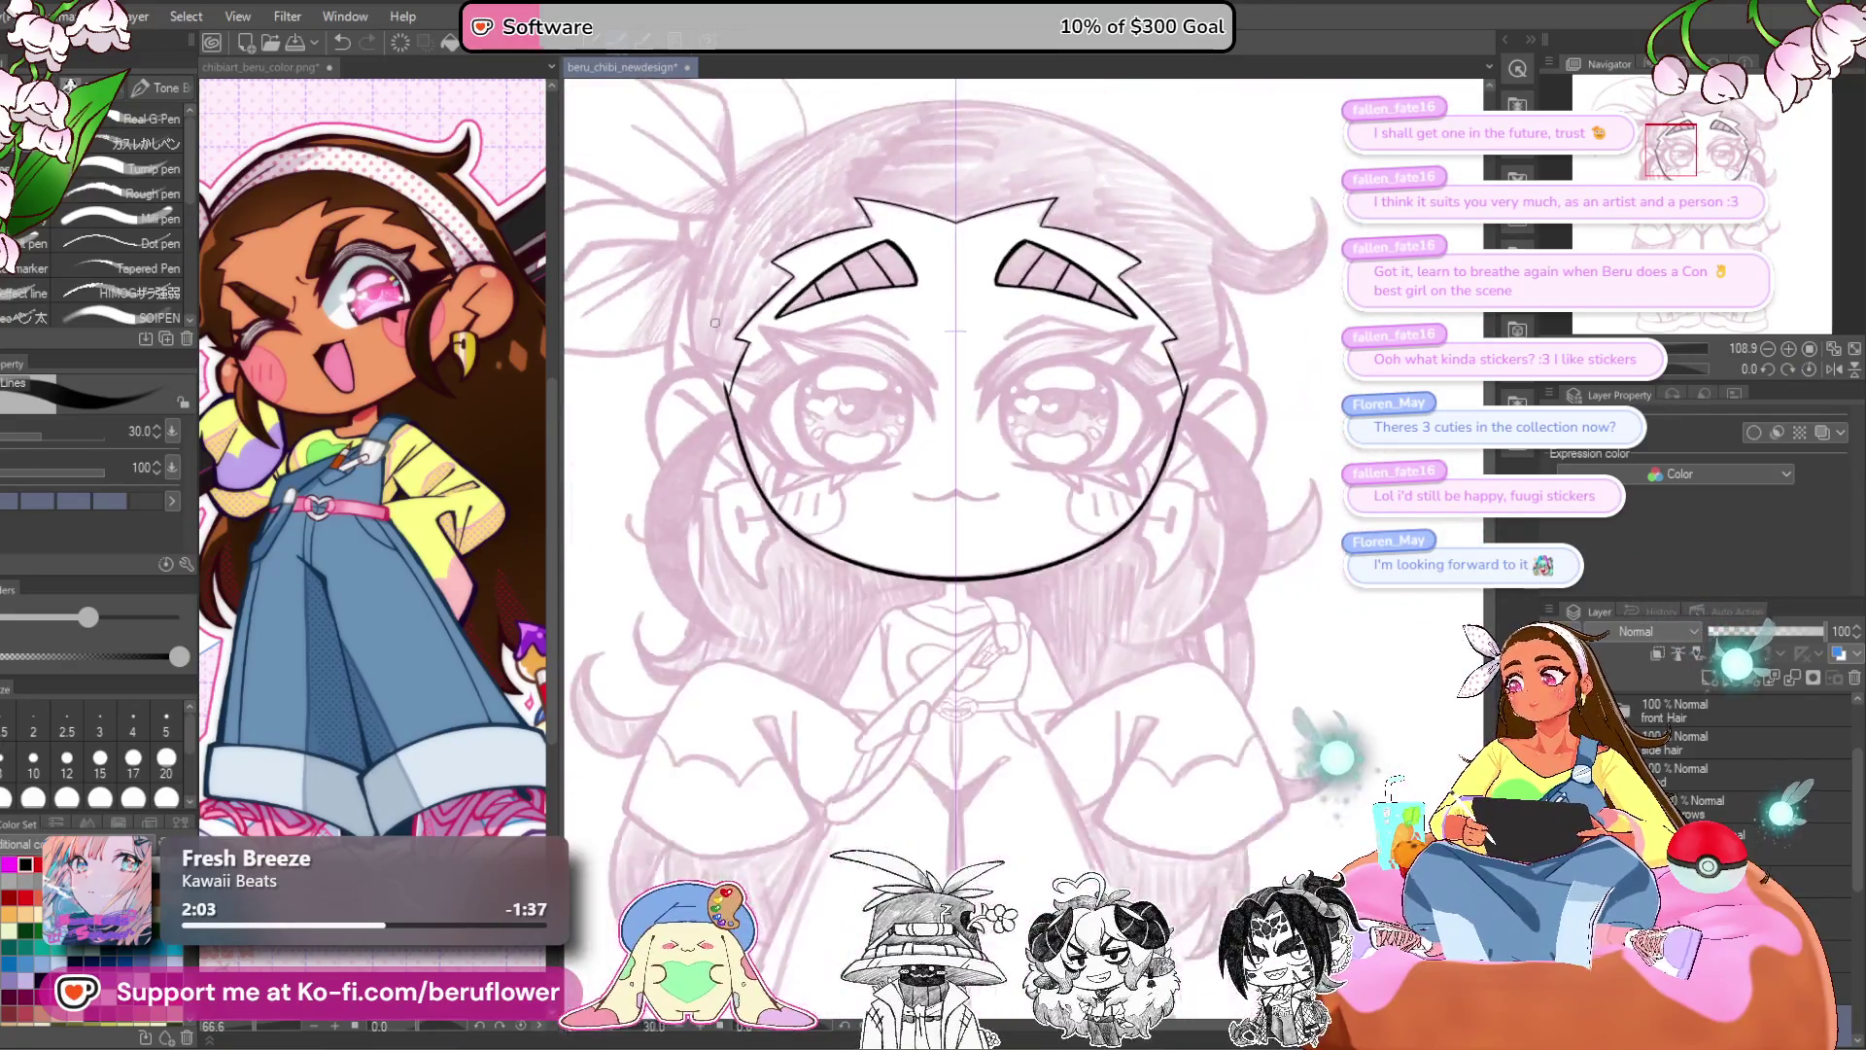
pyautogui.scroll(2, 765, 631)
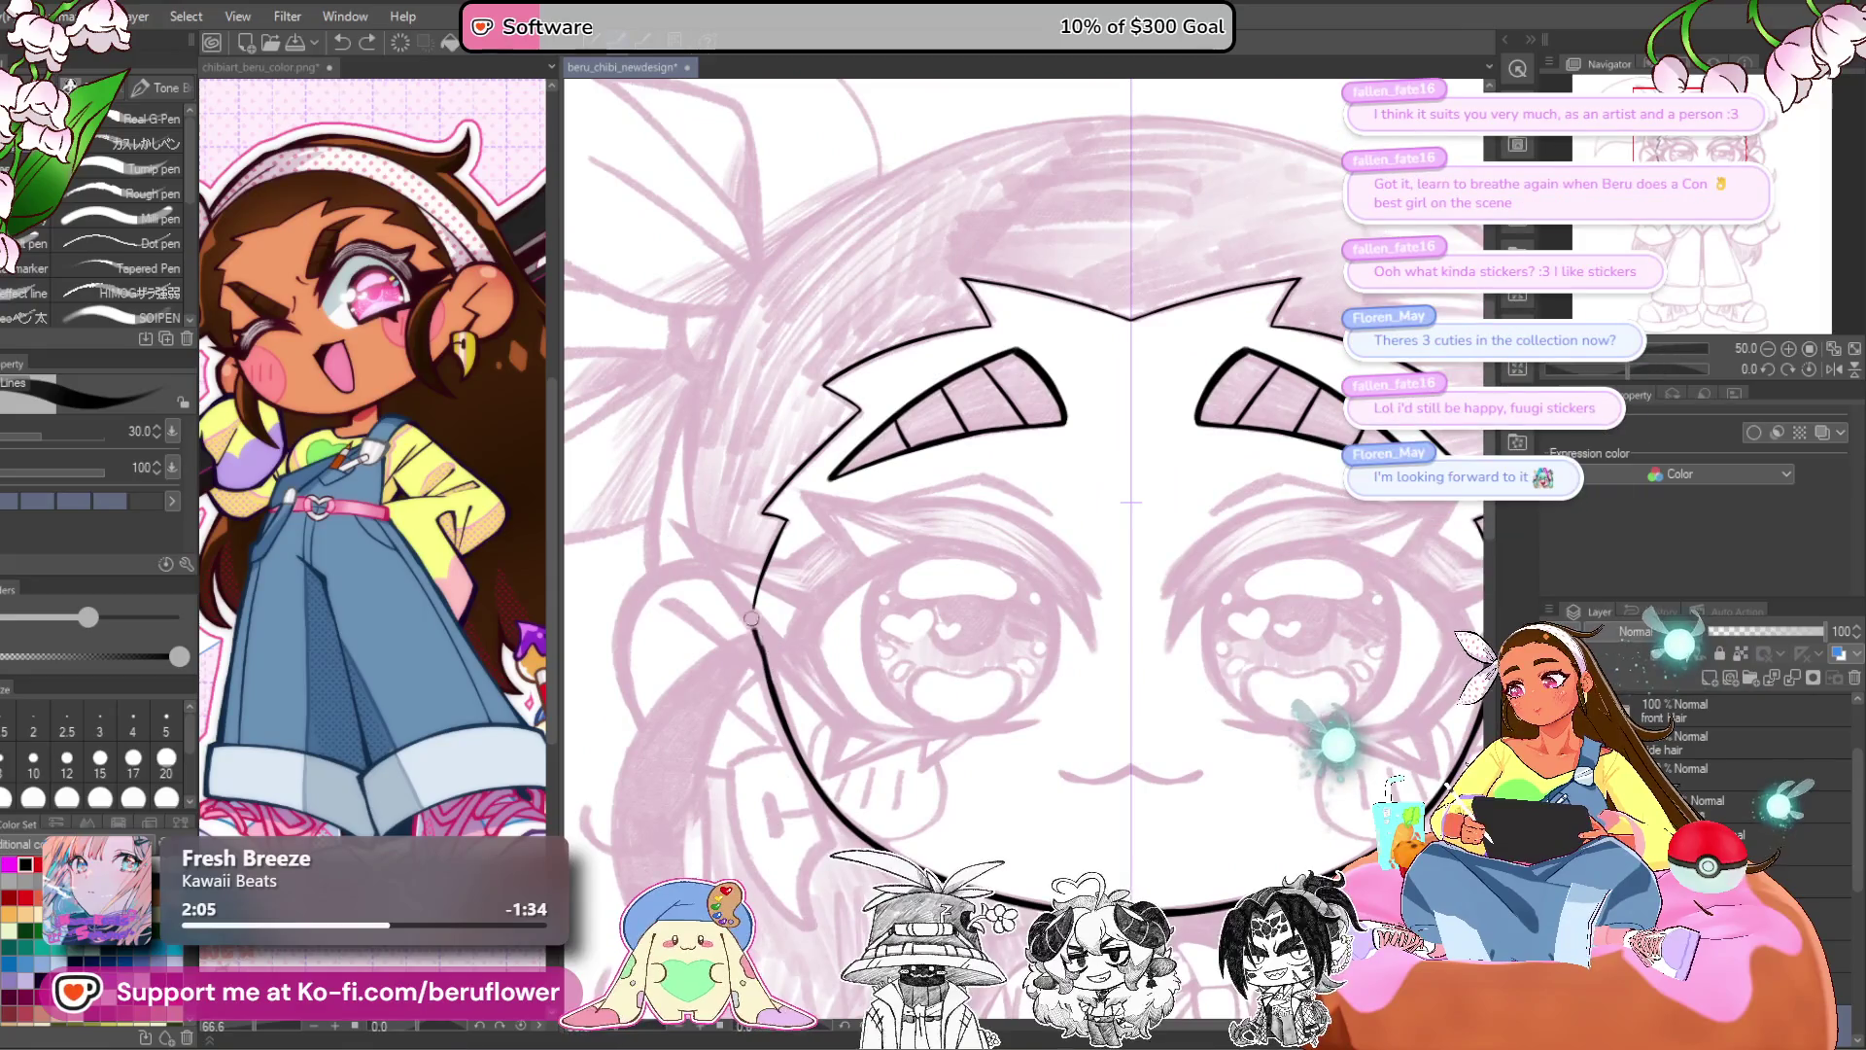
# - Ink the head outline from the lower left up and over the top, redrawing the misplaced strokes
pyautogui.moveTo(760, 632); pyautogui.dragTo(804, 292)
pyautogui.hotkey('ctrl', 'z')
pyautogui.moveTo(770, 680); pyautogui.dragTo(751, 594)
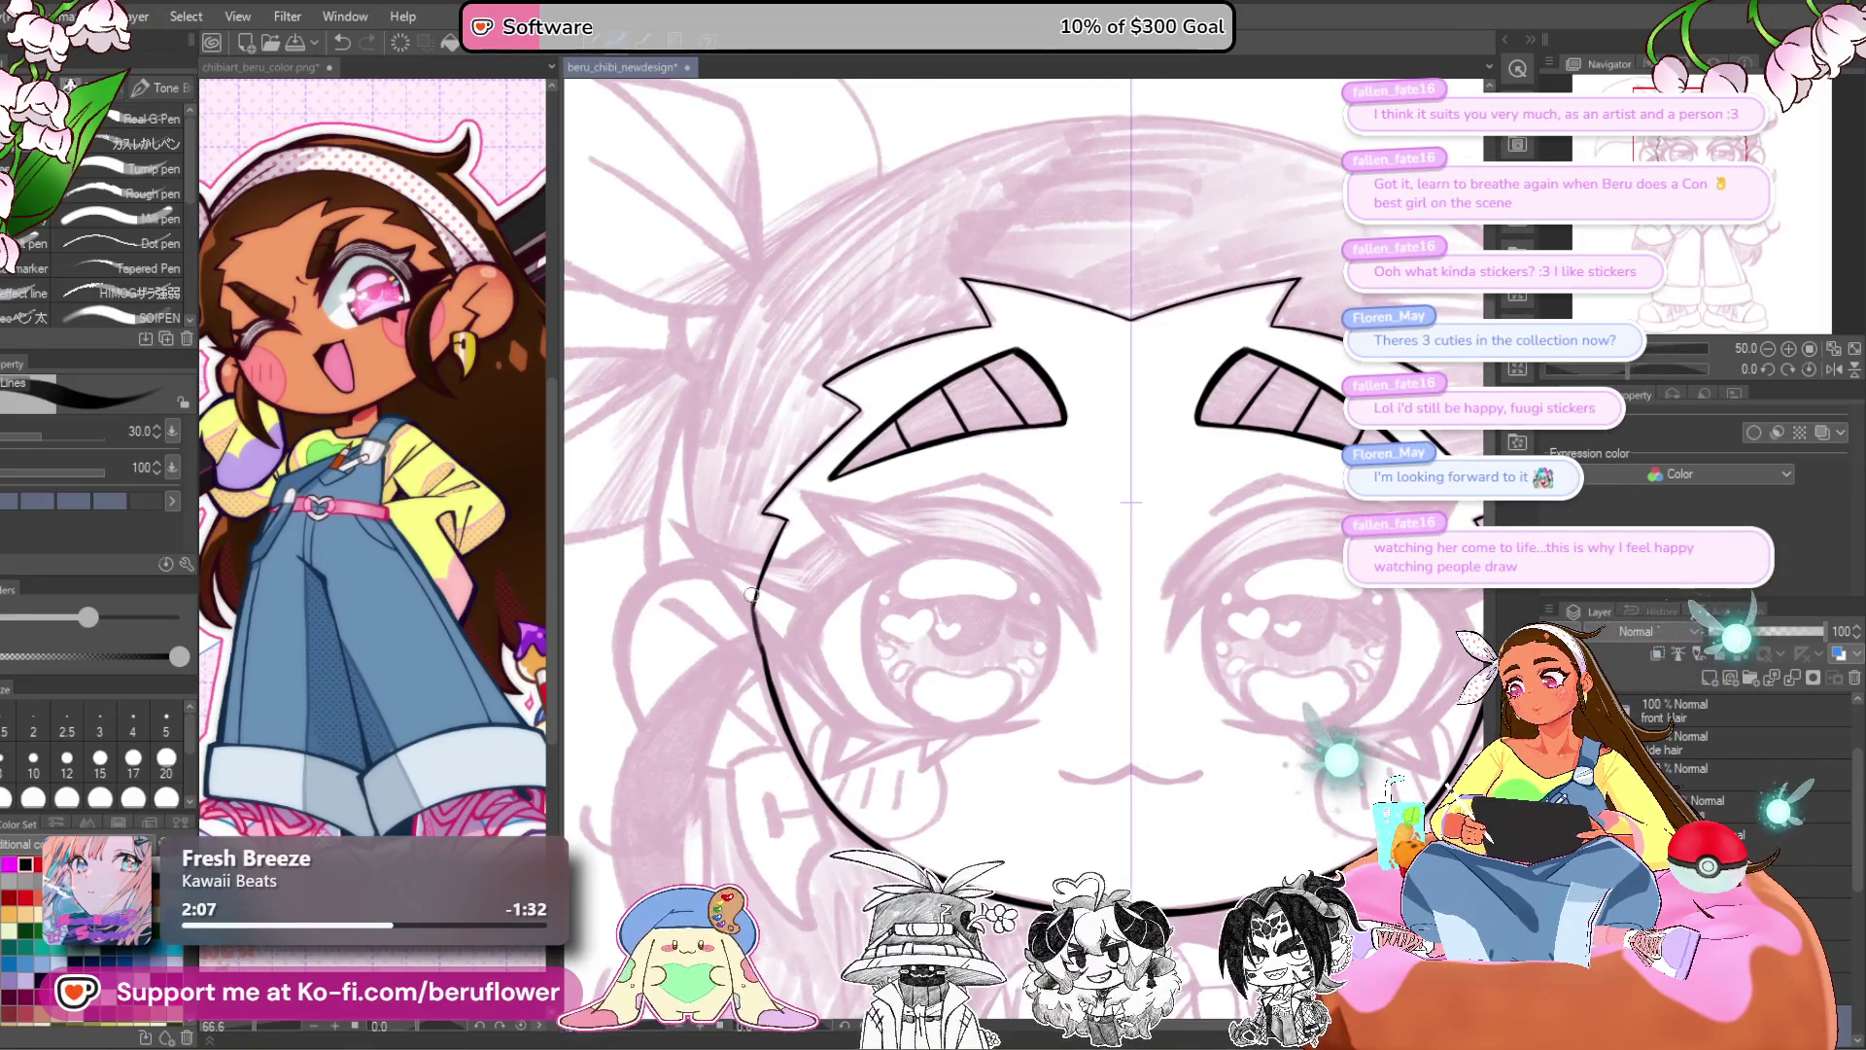
pyautogui.moveTo(773, 683); pyautogui.dragTo(761, 639)
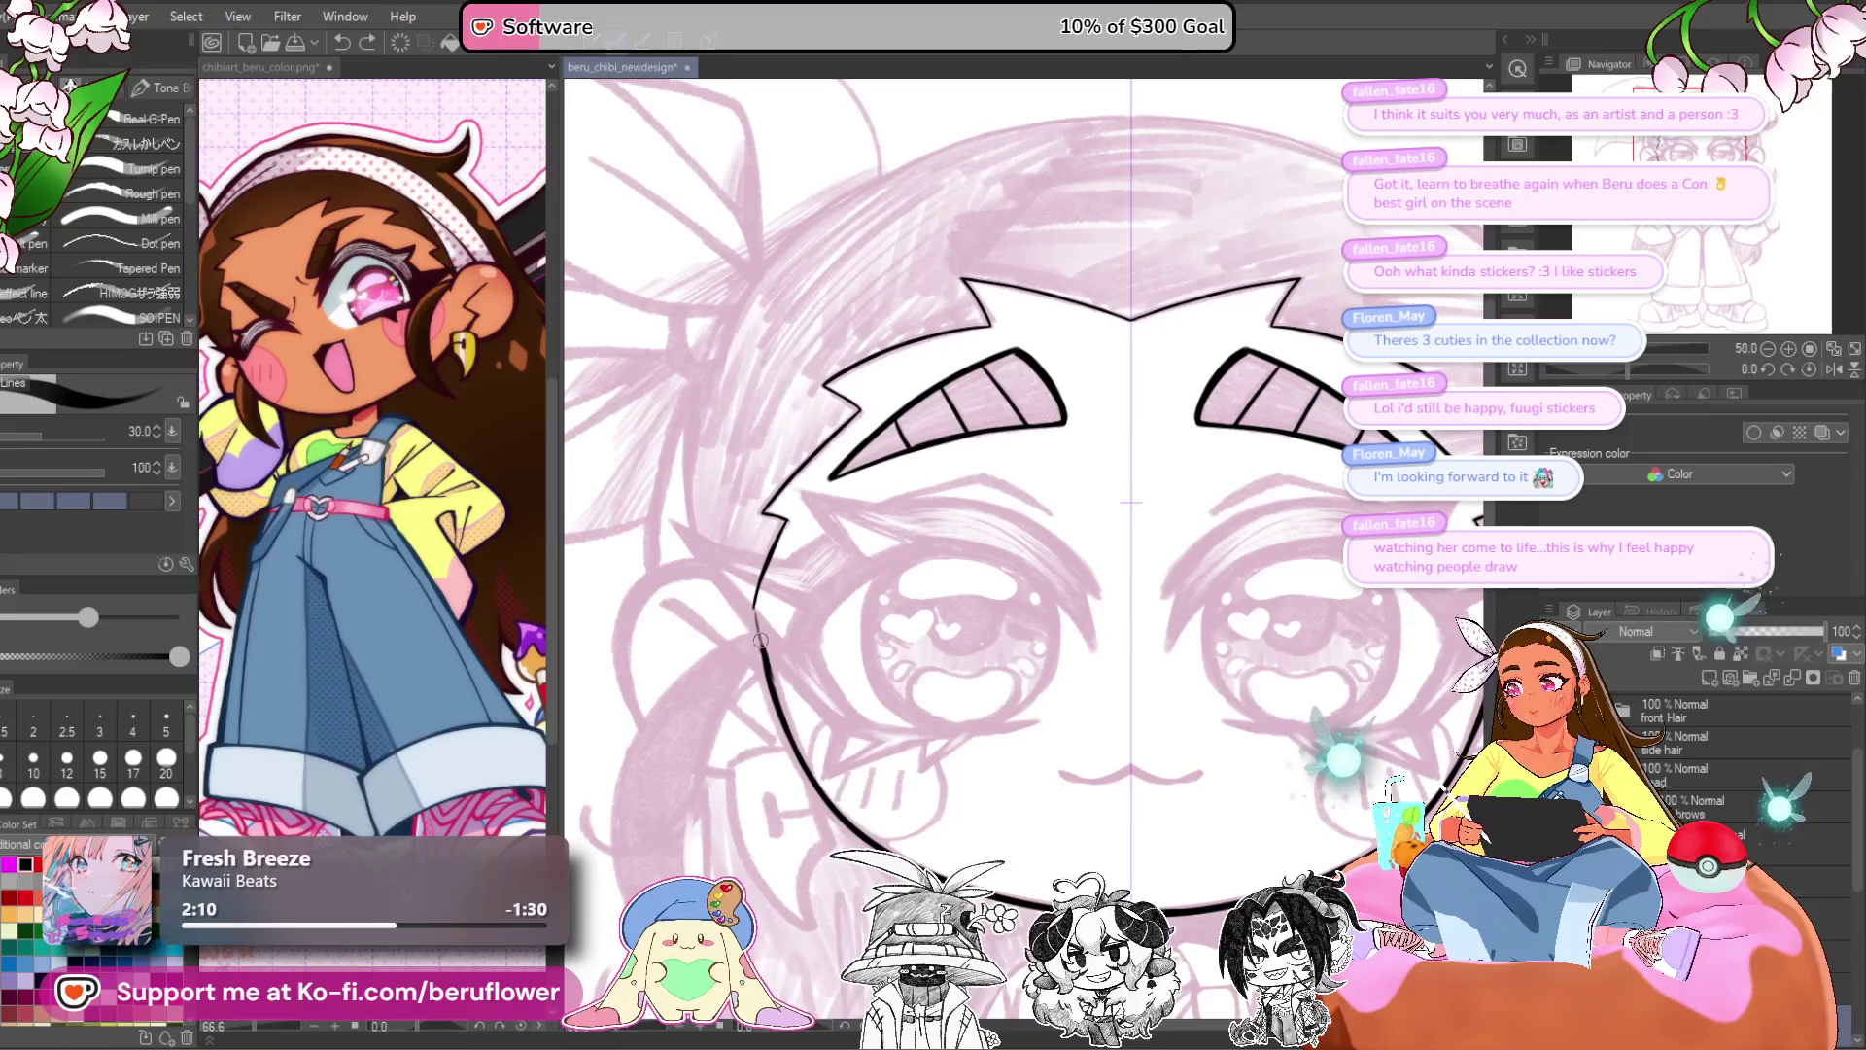
pyautogui.moveTo(783, 314); pyautogui.dragTo(1067, 143)
pyautogui.hotkey('ctrl', 'z')
pyautogui.hotkey('ctrl', 'z')
pyautogui.moveTo(773, 670)
pyautogui.mouseDown()
pyautogui.moveTo(736, 501)
pyautogui.moveTo(1079, 151)
pyautogui.moveTo(1142, 143)
pyautogui.moveTo(1122, 147)
pyautogui.mouseUp()
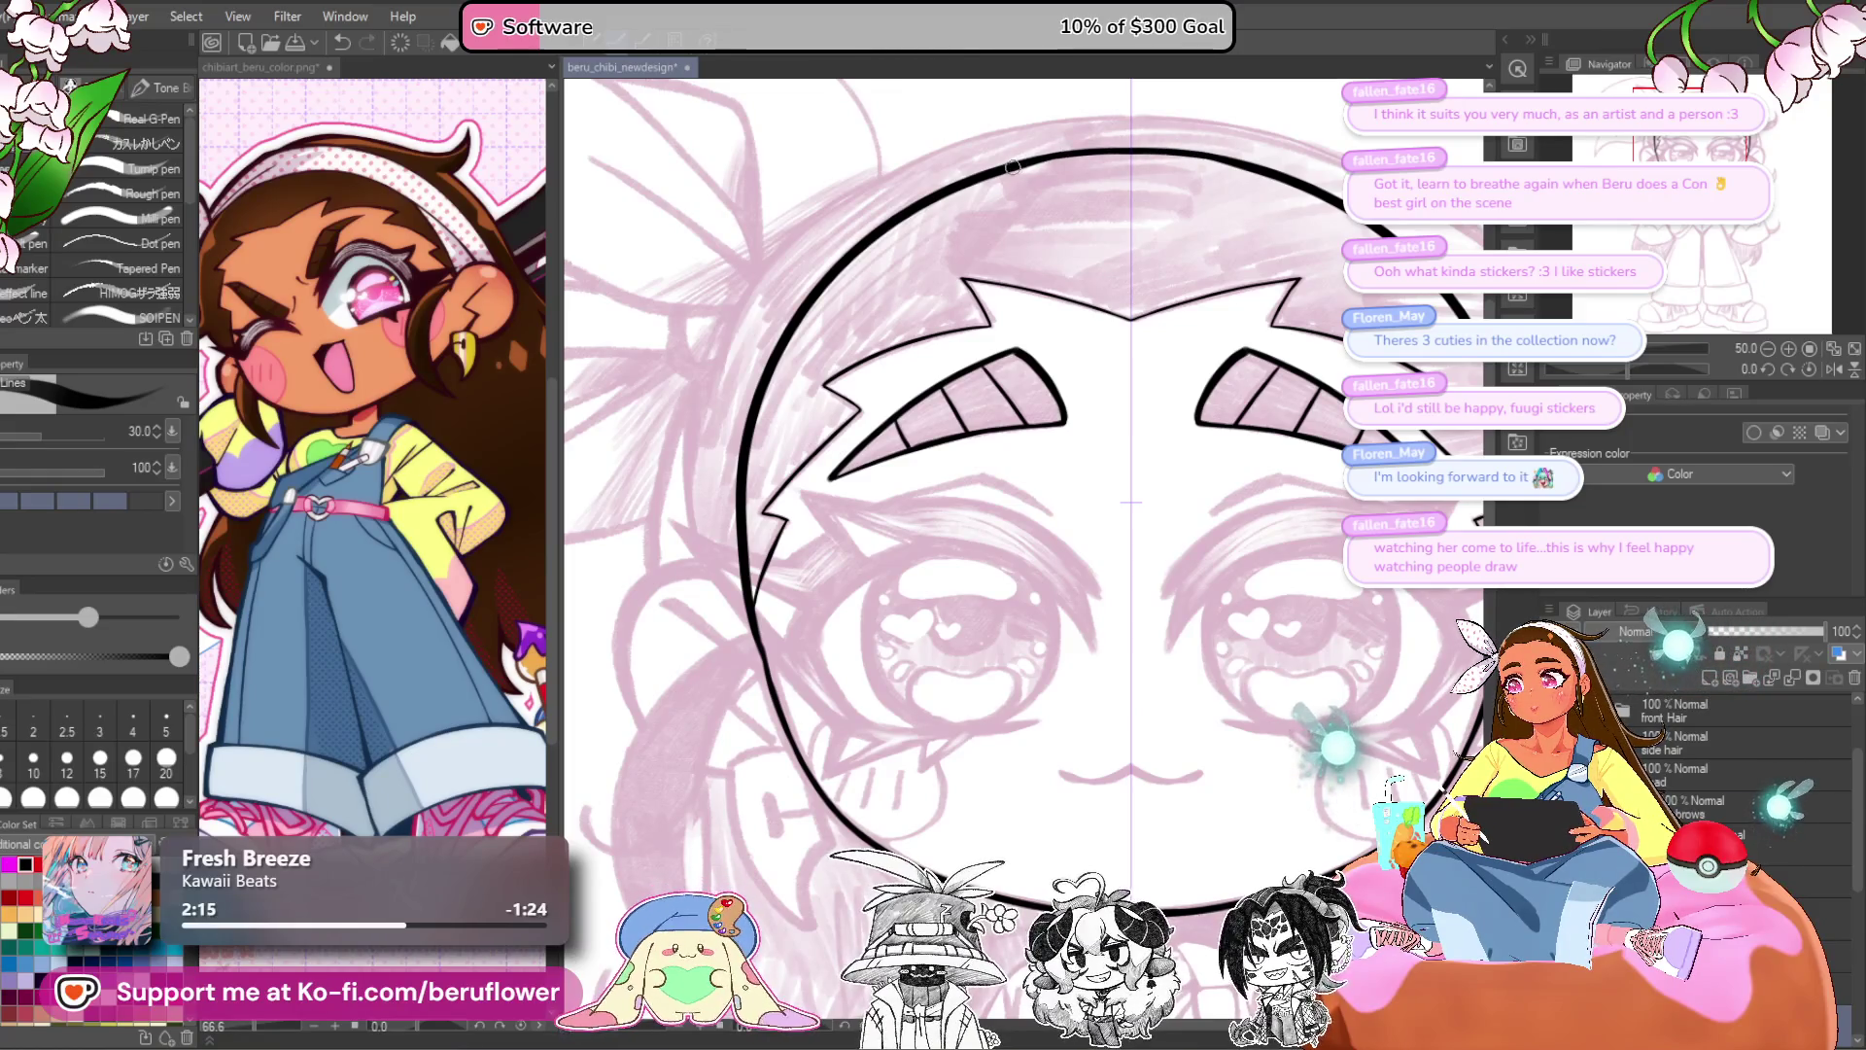
pyautogui.moveTo(1061, 521); pyautogui.dragTo(954, 443)
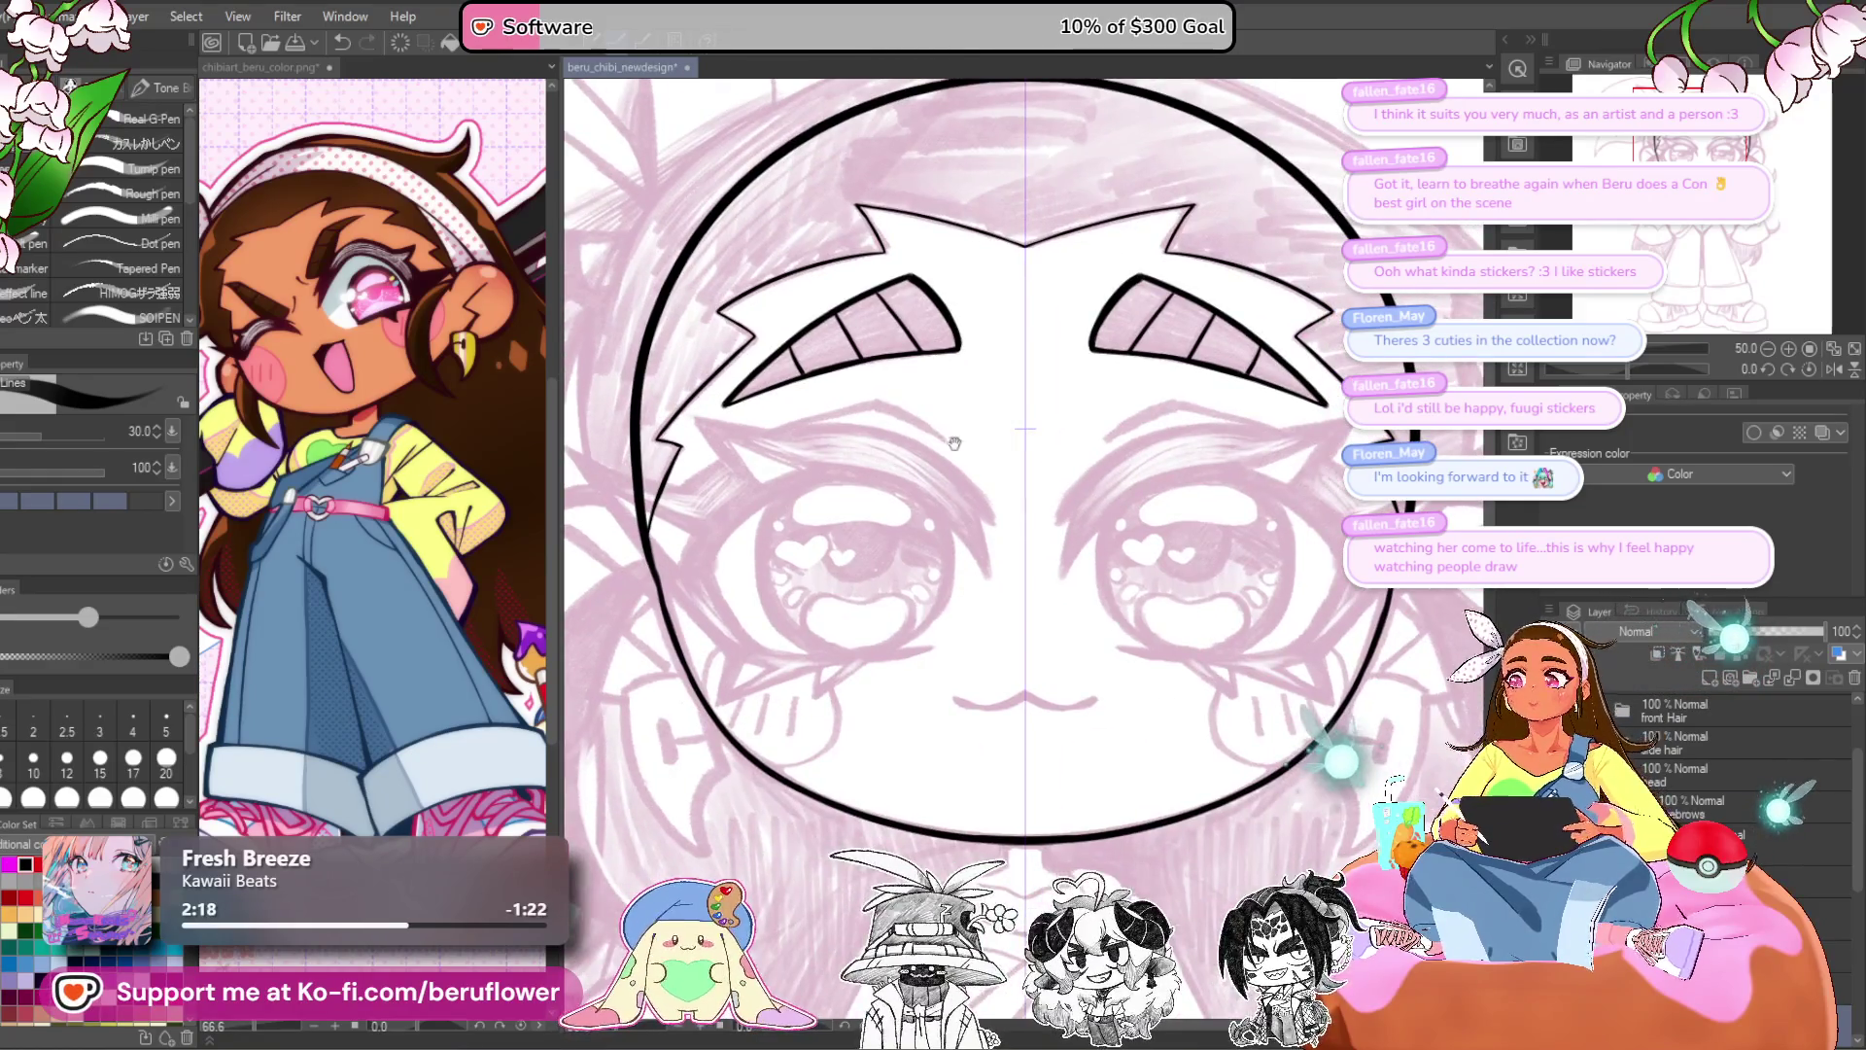
pyautogui.scroll(-3, 930, 455)
pyautogui.scroll(1, 930, 454)
pyautogui.moveTo(1329, 601)
pyautogui.mouseDown()
pyautogui.moveTo(1314, 610)
pyautogui.moveTo(1166, 437)
pyautogui.moveTo(972, 321)
pyautogui.moveTo(894, 323)
pyautogui.mouseUp()
pyautogui.scroll(5, 894, 324)
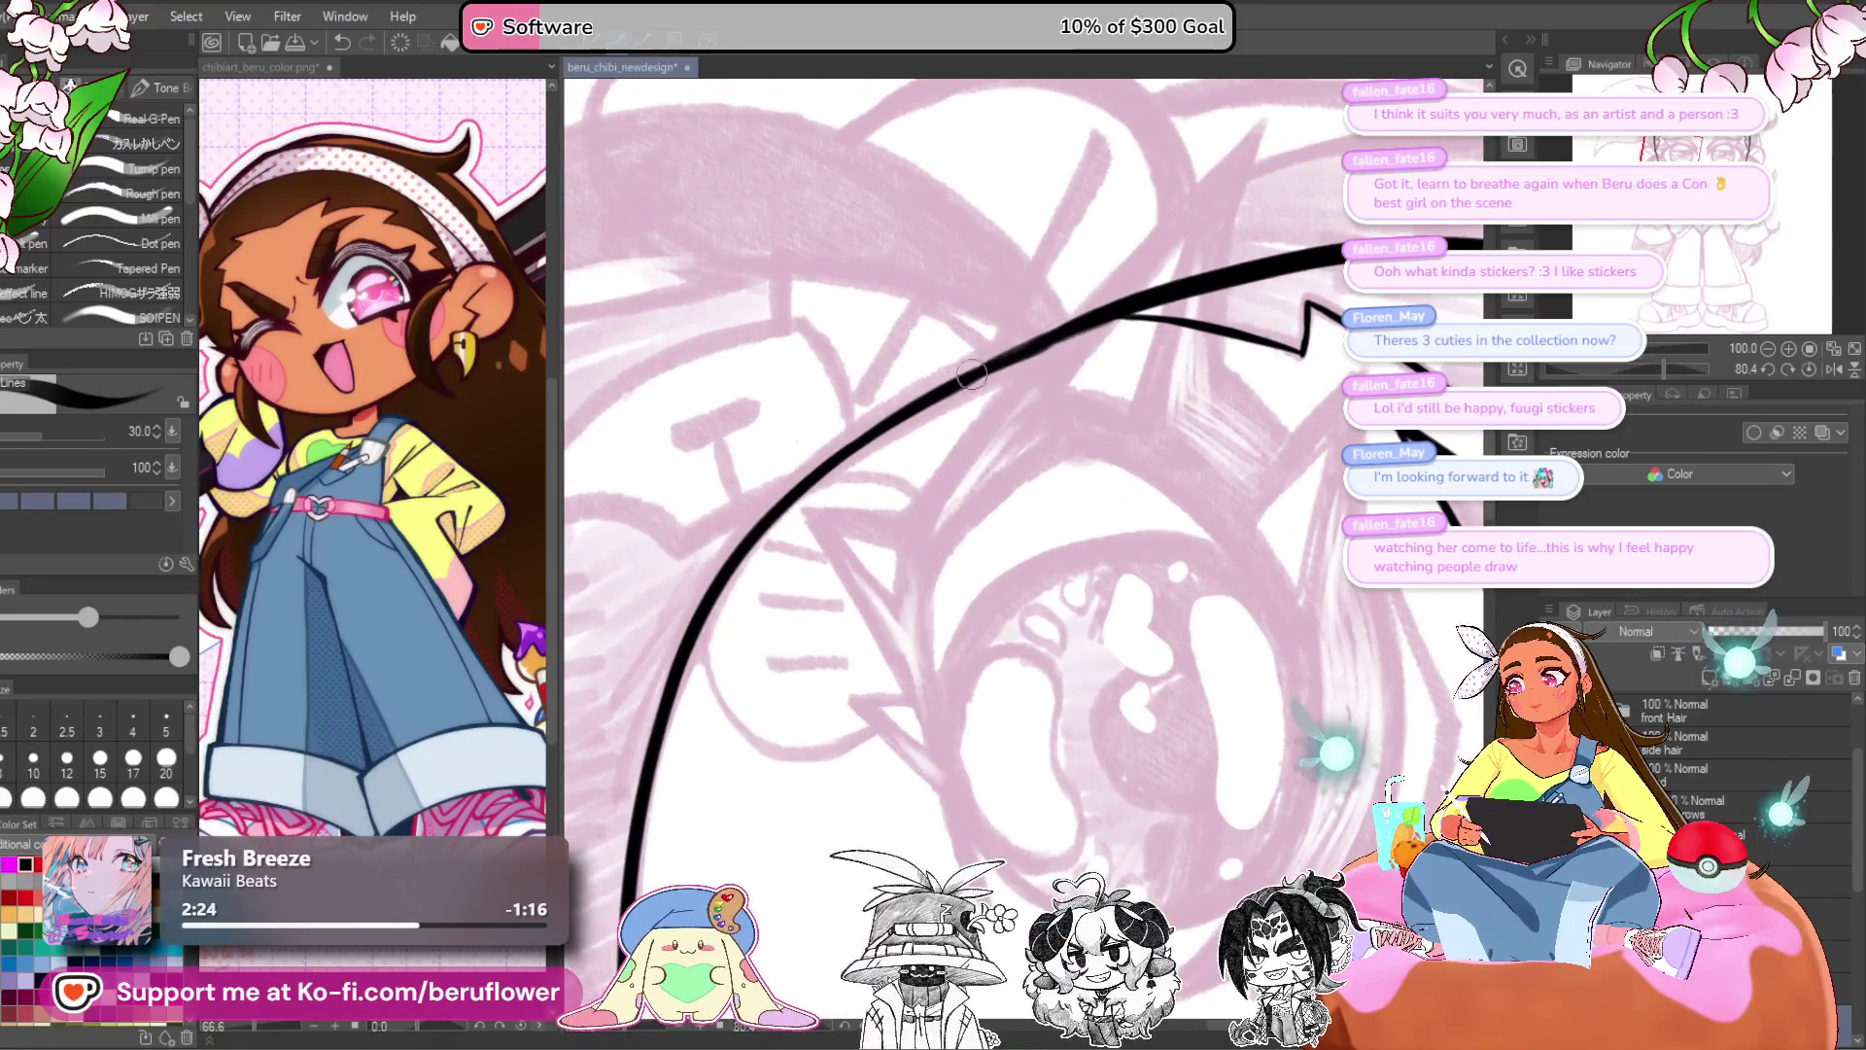
# - Thicken the head outline from the upper right and reset the canvas rotation upright
pyautogui.moveTo(901, 431); pyautogui.dragTo(1002, 368)
pyautogui.moveTo(1190, 250)
pyautogui.mouseDown()
pyautogui.moveTo(1059, 311)
pyautogui.moveTo(793, 550)
pyautogui.mouseUp()
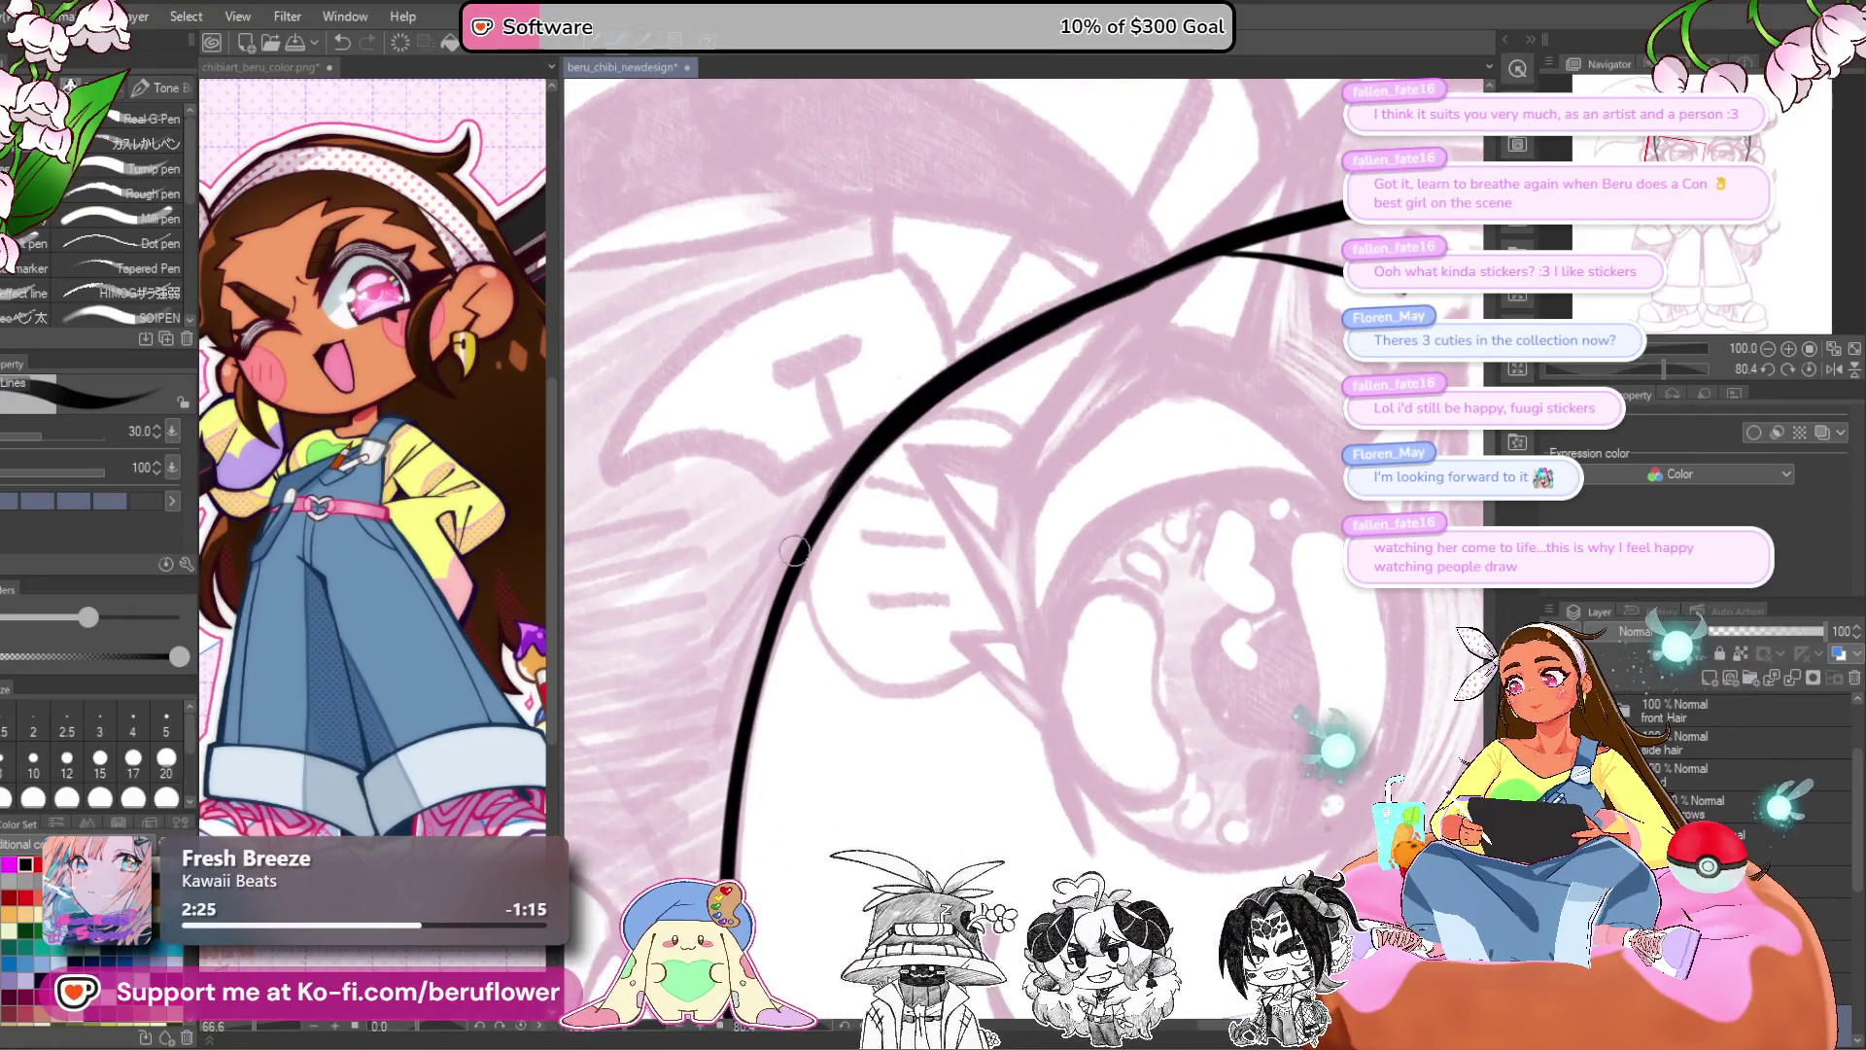
pyautogui.moveTo(753, 659); pyautogui.dragTo(873, 365)
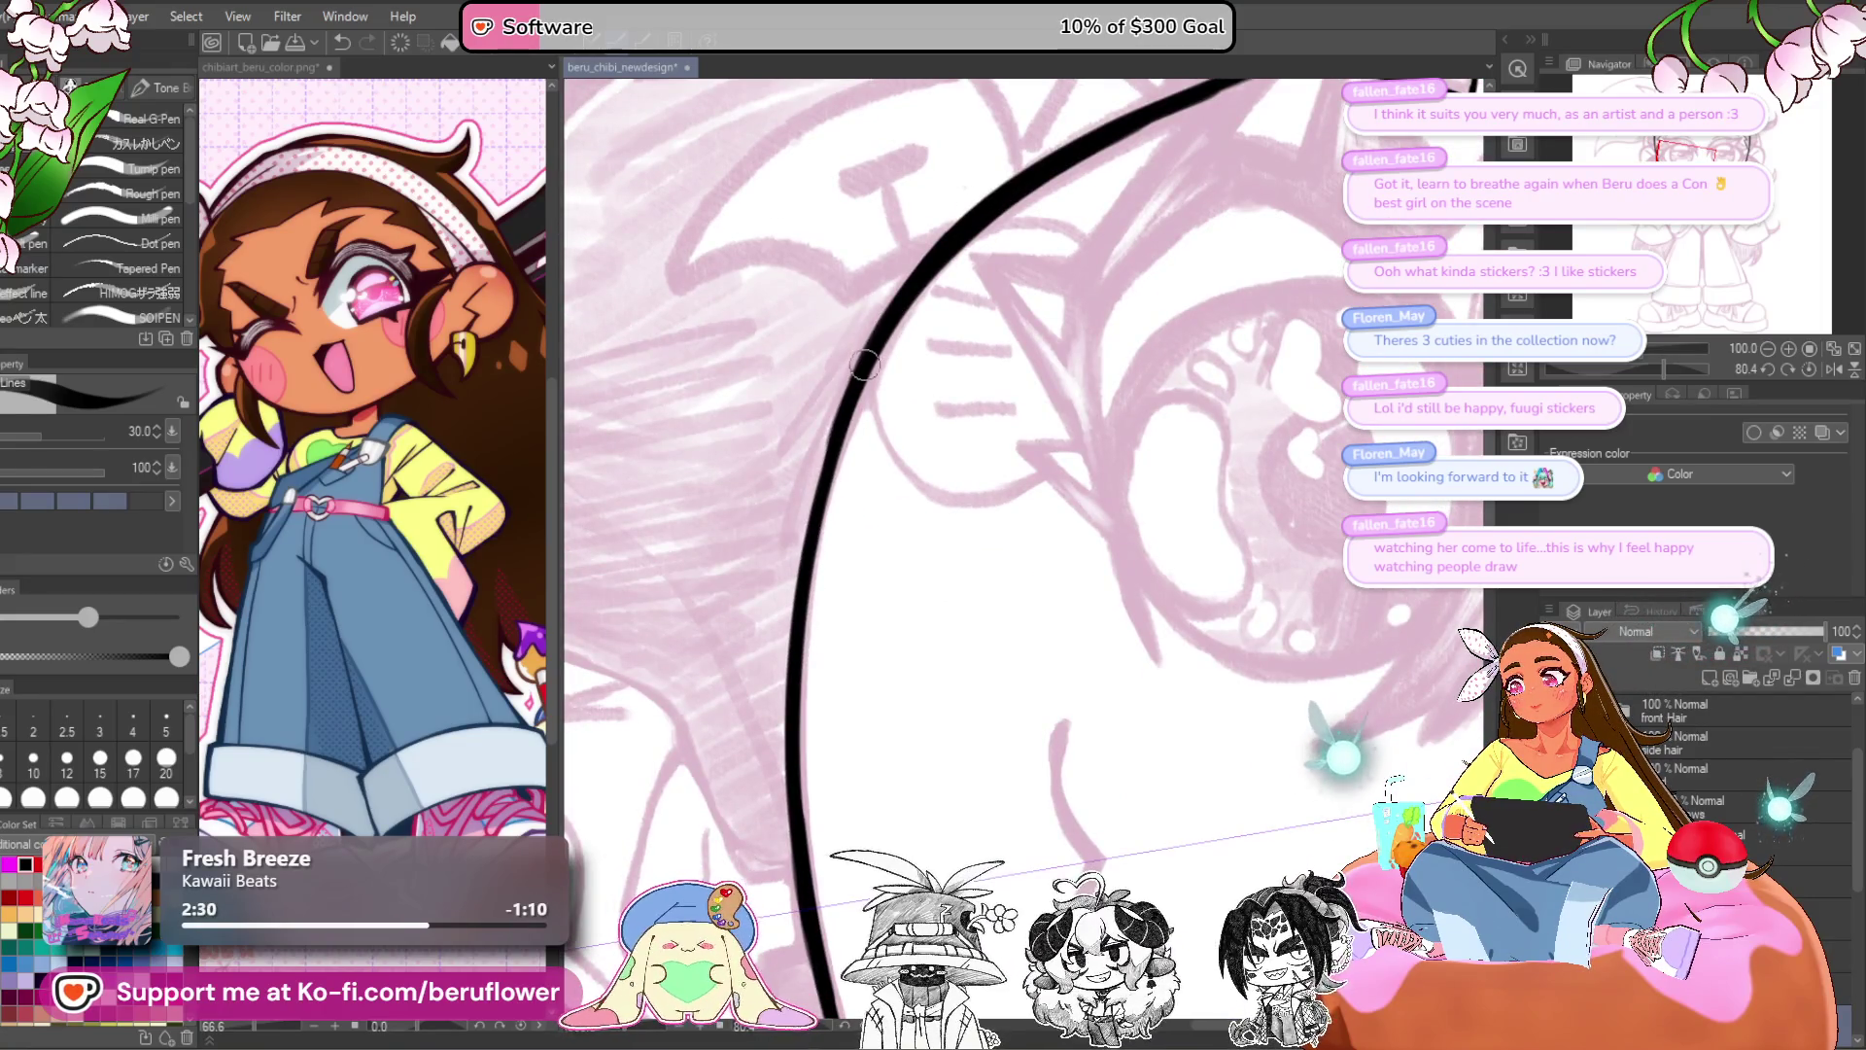
pyautogui.scroll(-5, 846, 402)
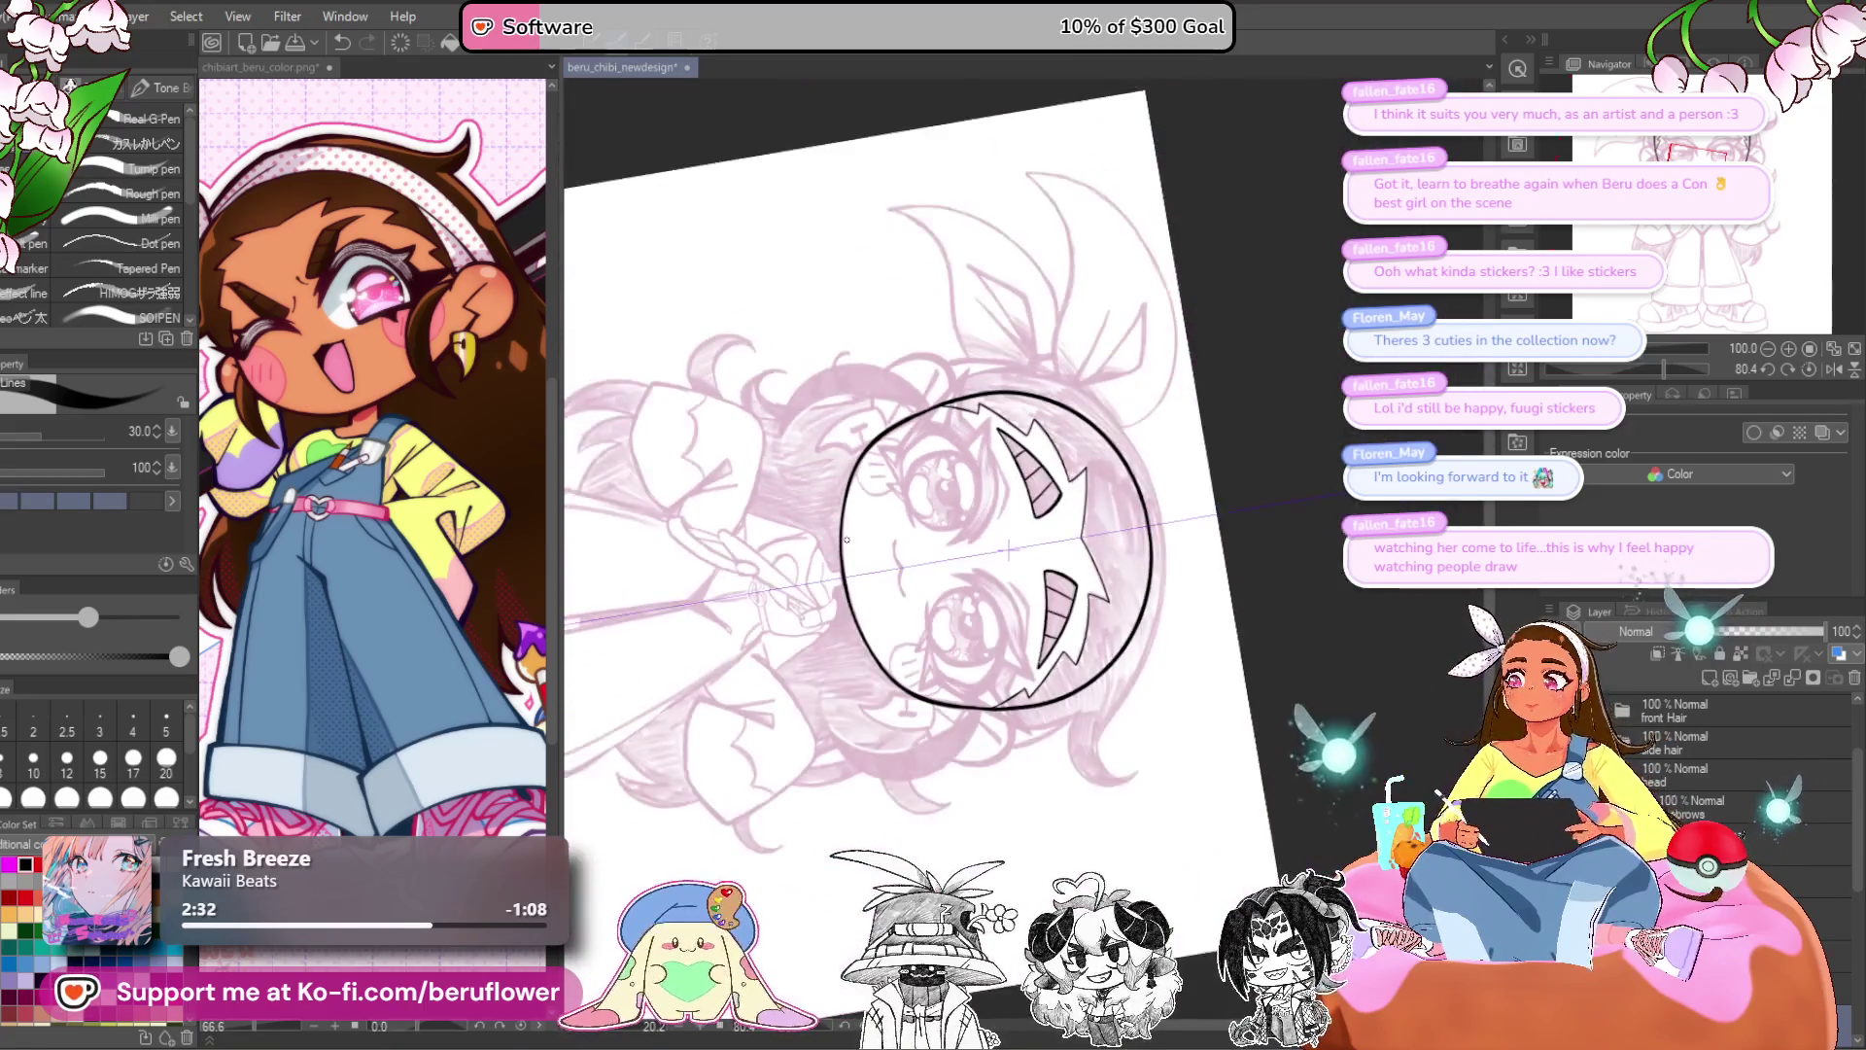
pyautogui.scroll(3, 846, 540)
pyautogui.hotkey('ctrl', '@')
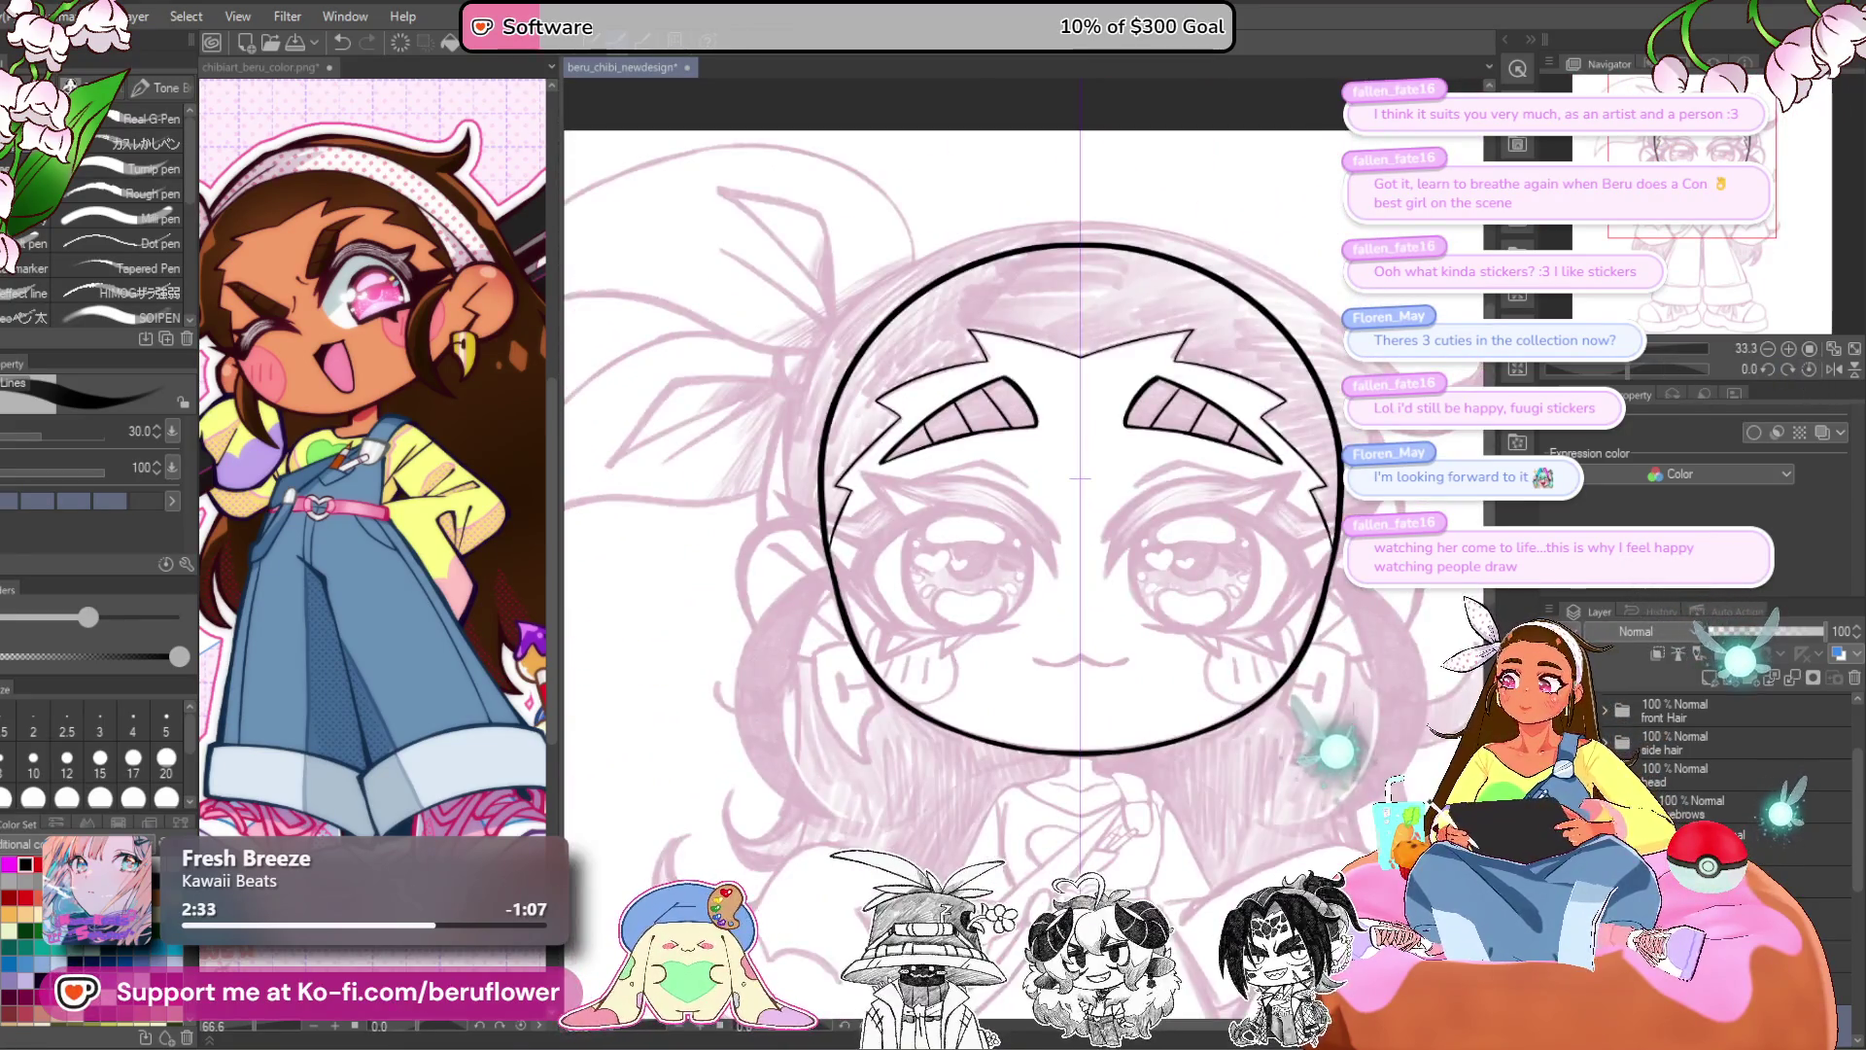
pyautogui.moveTo(1023, 669)
pyautogui.mouseDown()
pyautogui.moveTo(965, 605)
pyautogui.moveTo(986, 617)
pyautogui.mouseUp()
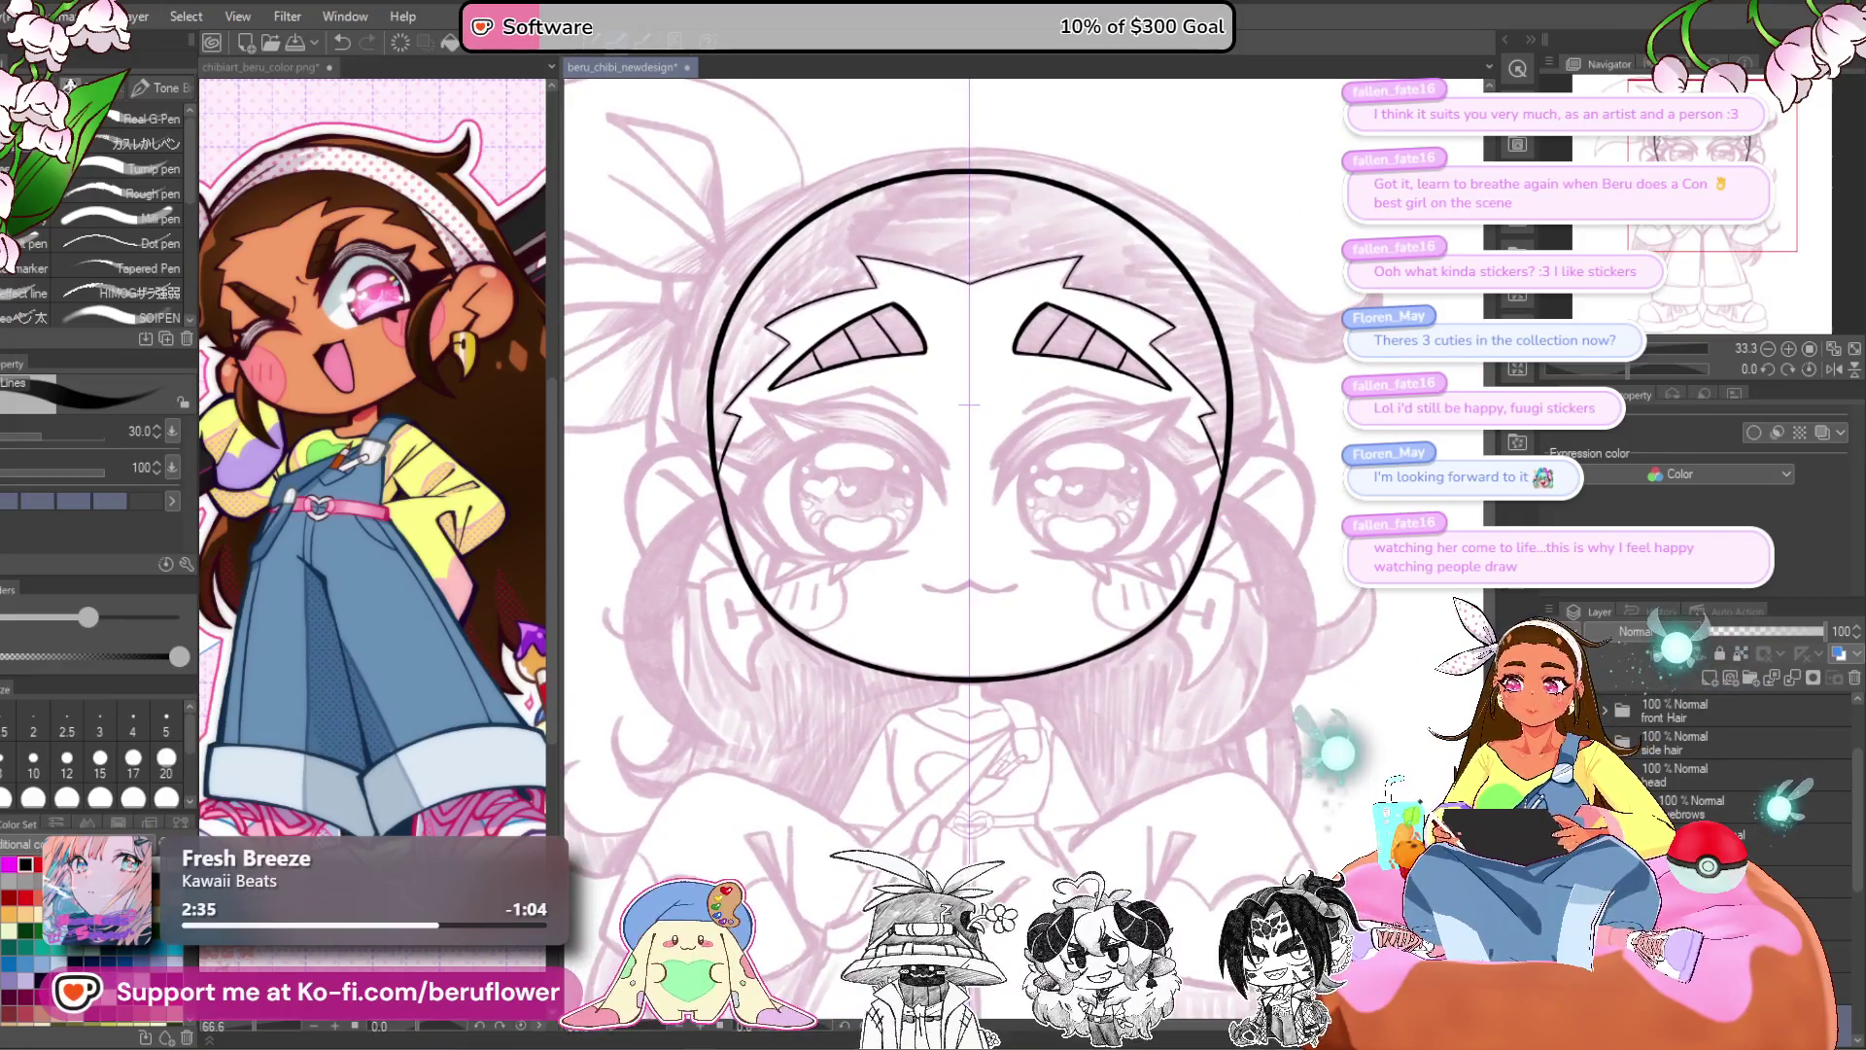
pyautogui.click(1720, 812)
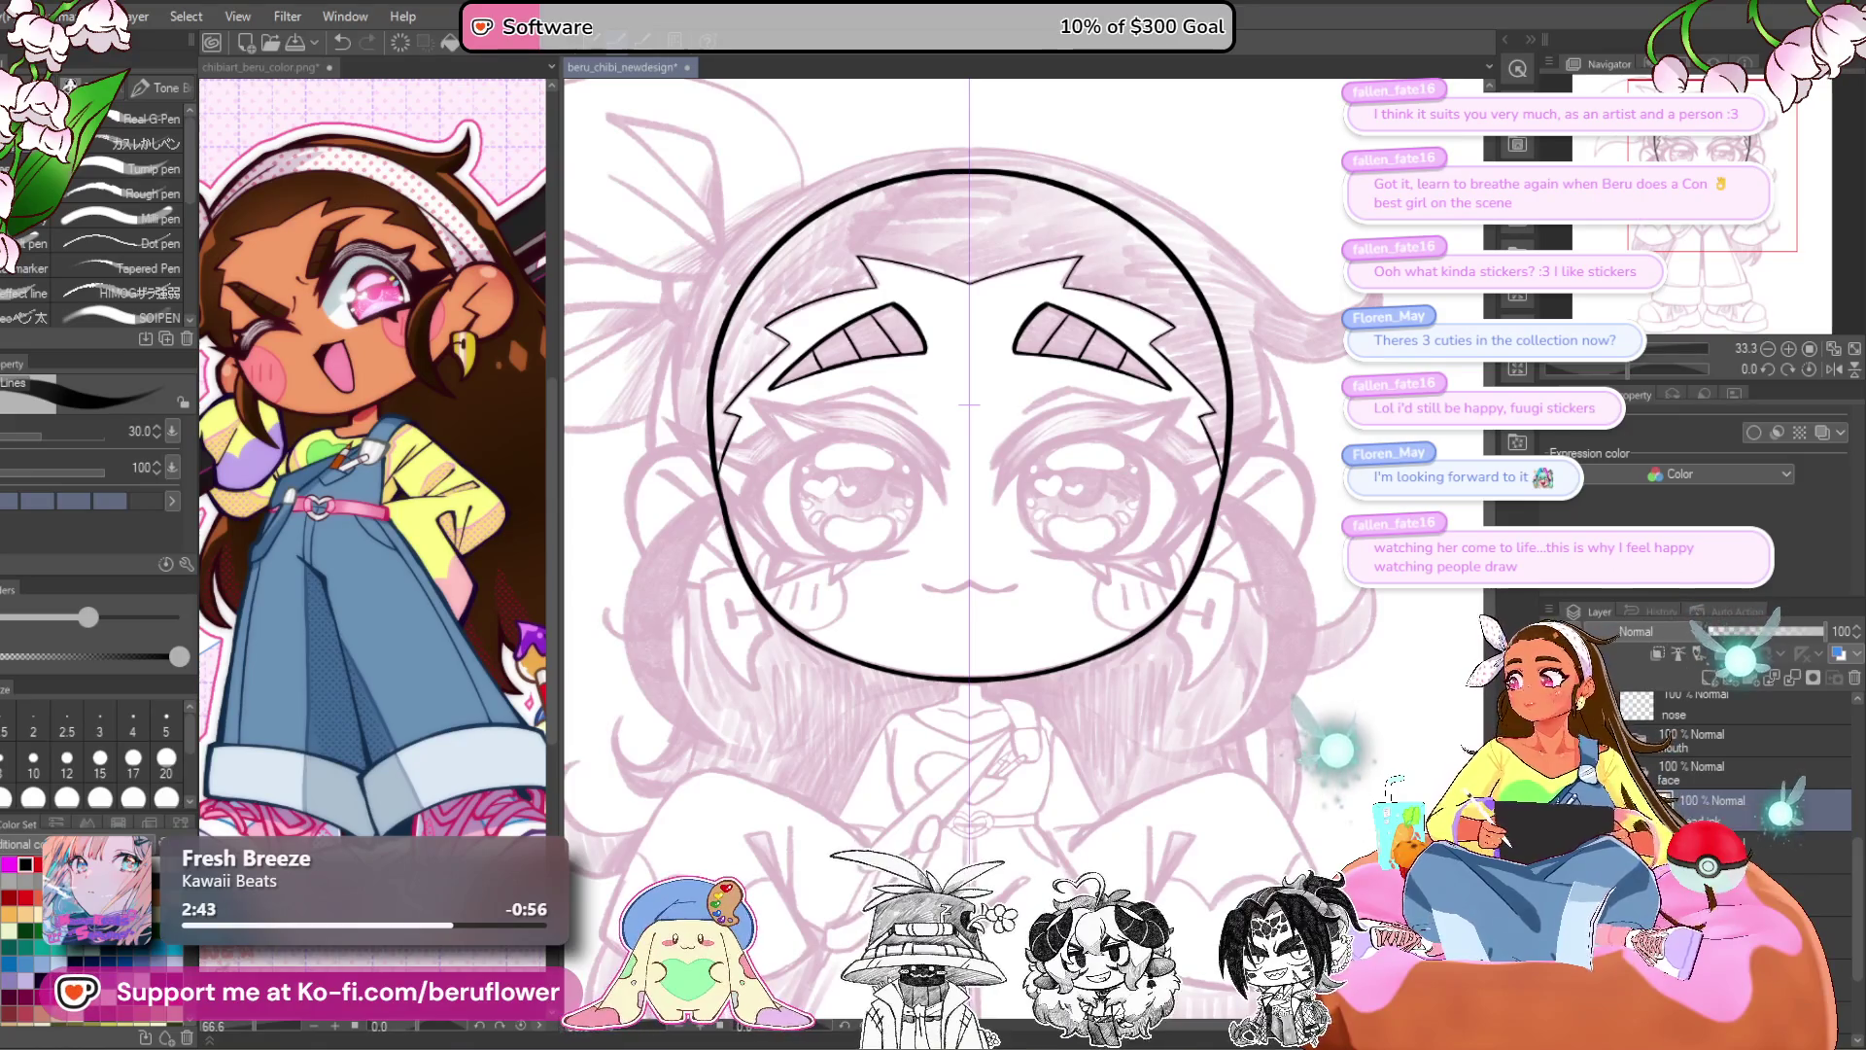
# - On the mask layer, draw a curved ear branch off the face outline
pyautogui.click(1750, 850)
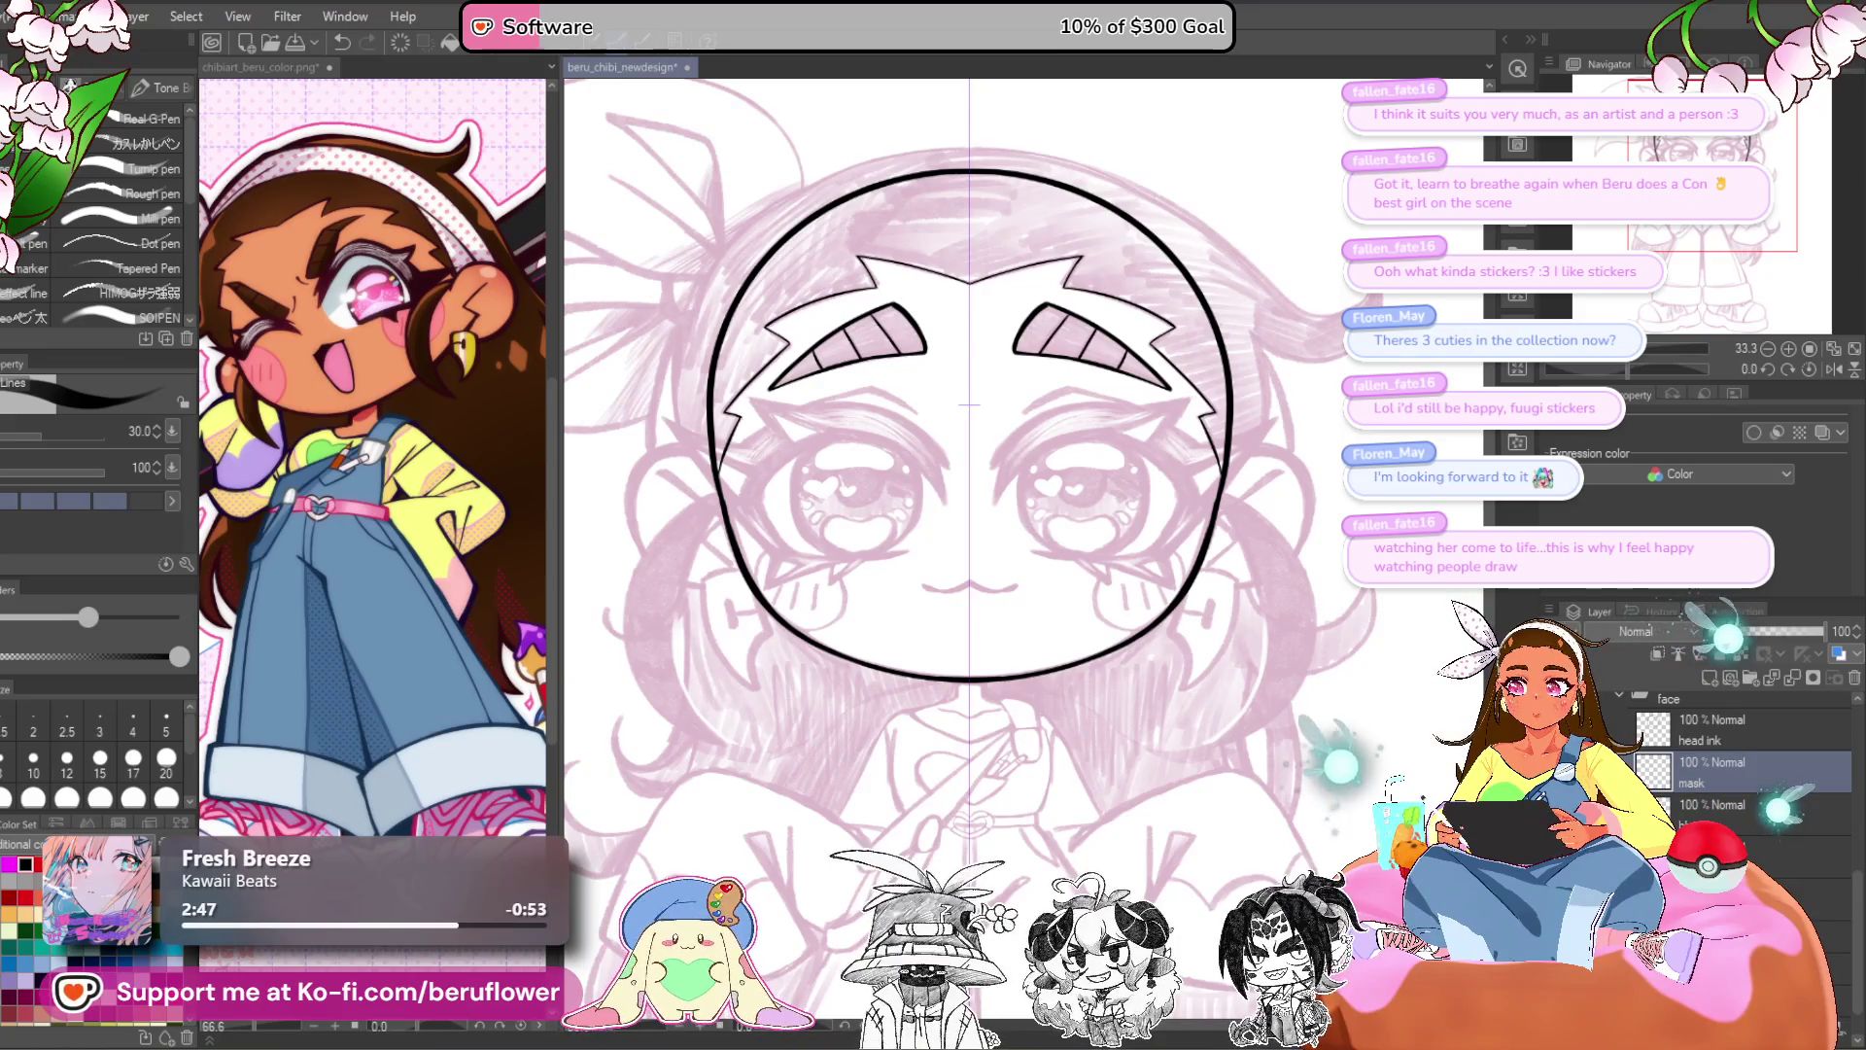
pyautogui.scroll(-1, 1740, 758)
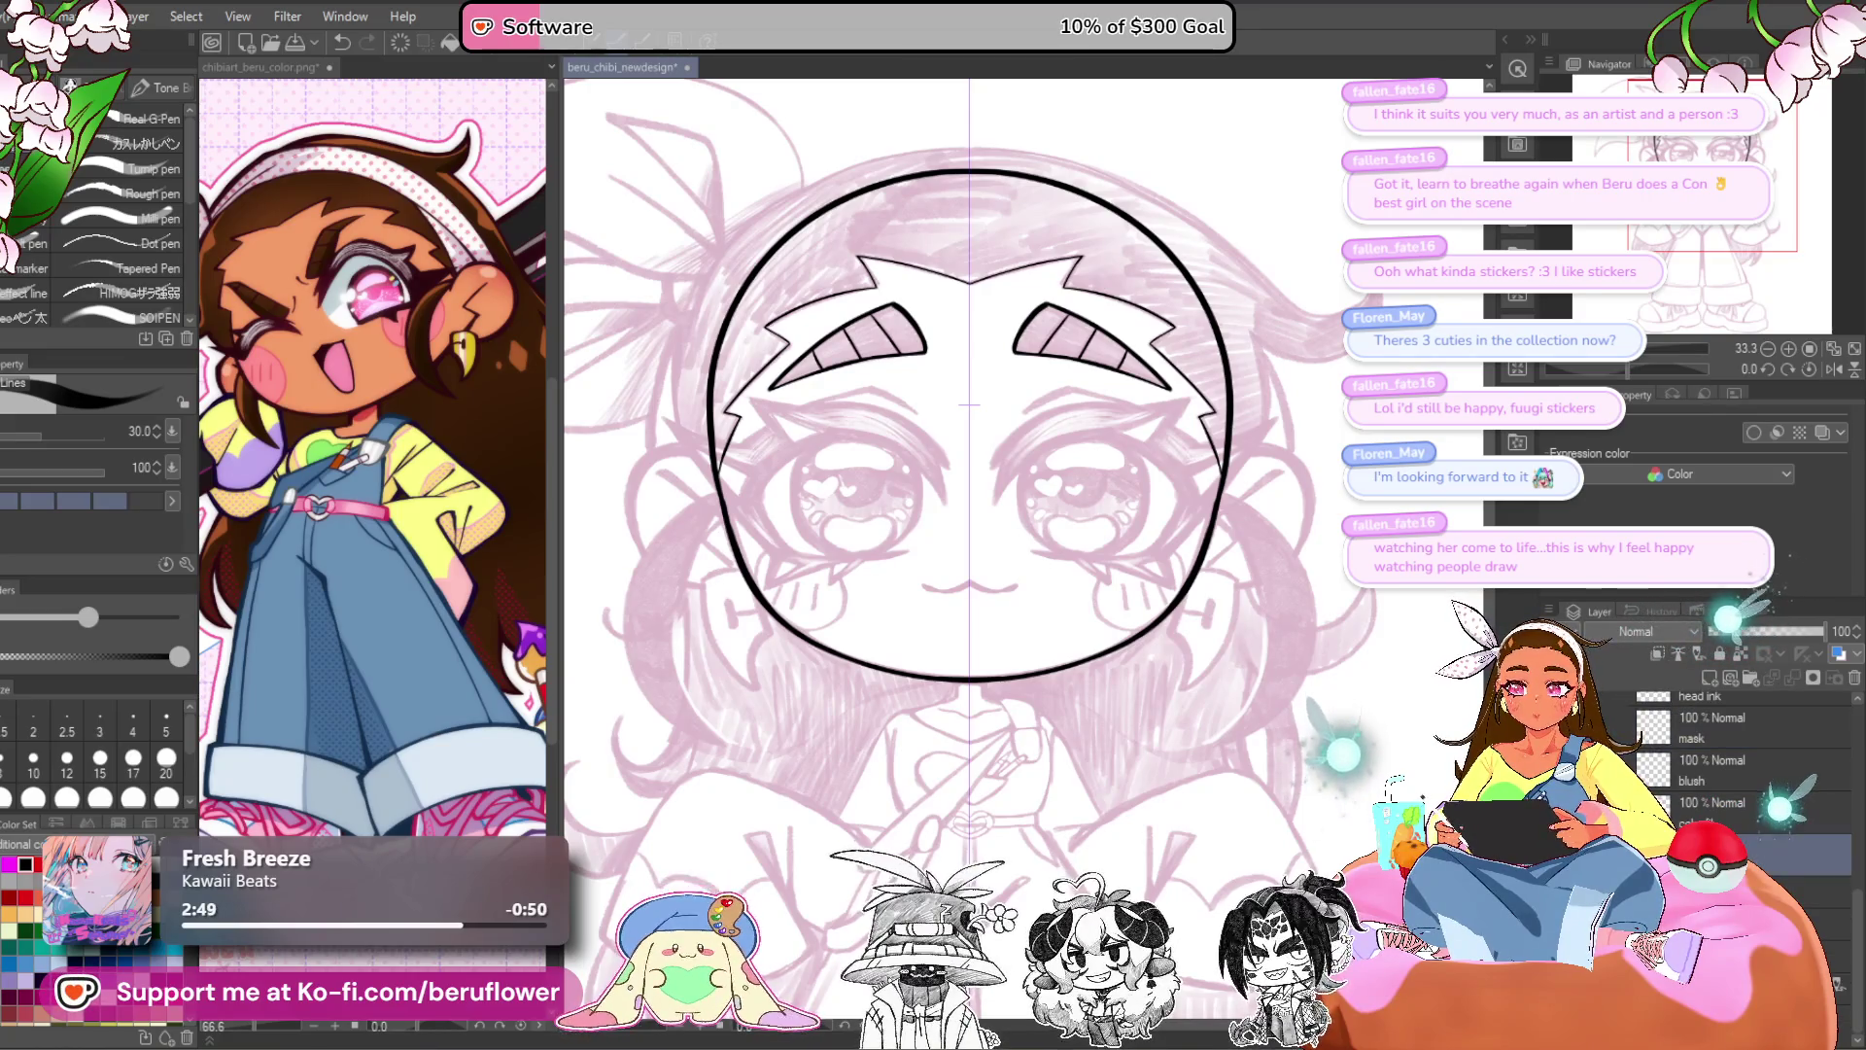
pyautogui.scroll(5, 1139, 589)
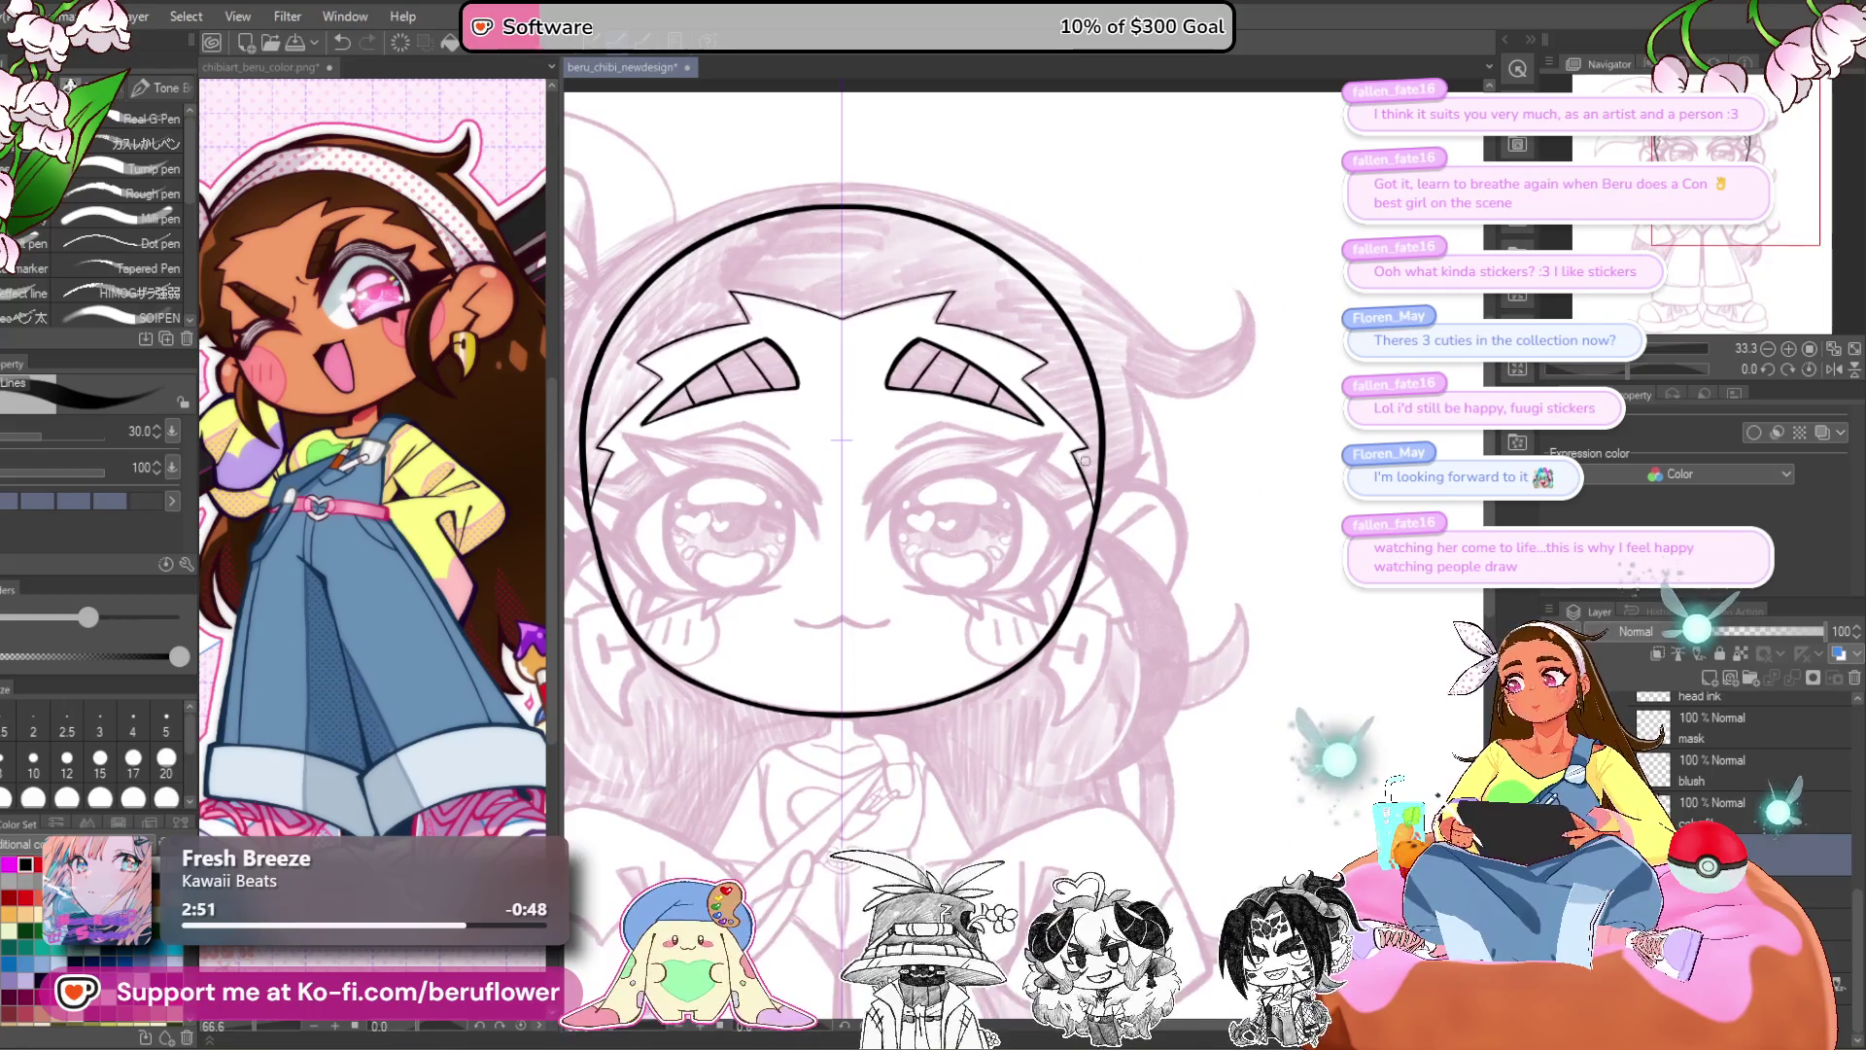
pyautogui.moveTo(1139, 589); pyautogui.dragTo(1066, 453)
pyautogui.moveTo(923, 384)
pyautogui.mouseDown()
pyautogui.moveTo(1074, 297)
pyautogui.moveTo(1215, 324)
pyautogui.mouseUp()
pyautogui.hotkey('ctrl', 'z')
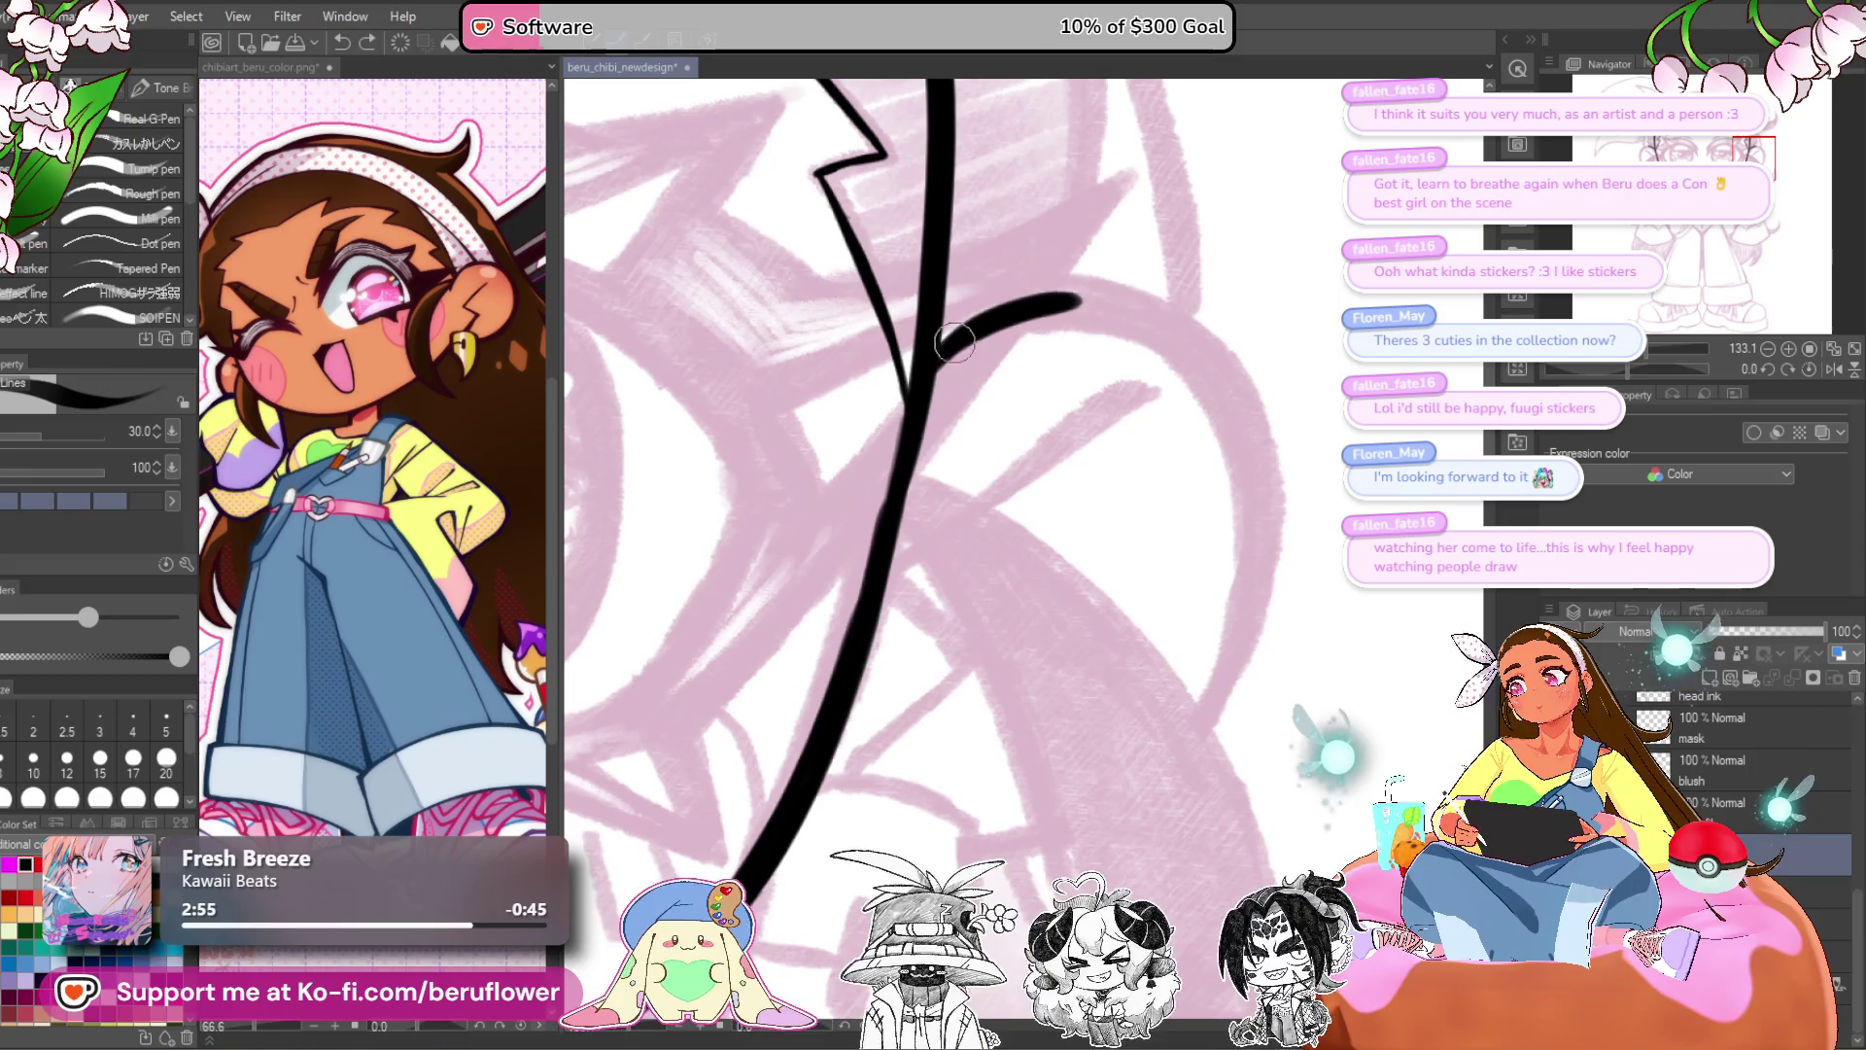
# - Draw the ear's outer arc, close the loop back to its bottom, and view the whole drawing
pyautogui.moveTo(1033, 310)
pyautogui.mouseDown()
pyautogui.moveTo(1195, 326)
pyautogui.moveTo(1287, 505)
pyautogui.moveTo(1258, 651)
pyautogui.moveTo(1317, 498)
pyautogui.moveTo(1234, 641)
pyautogui.mouseUp()
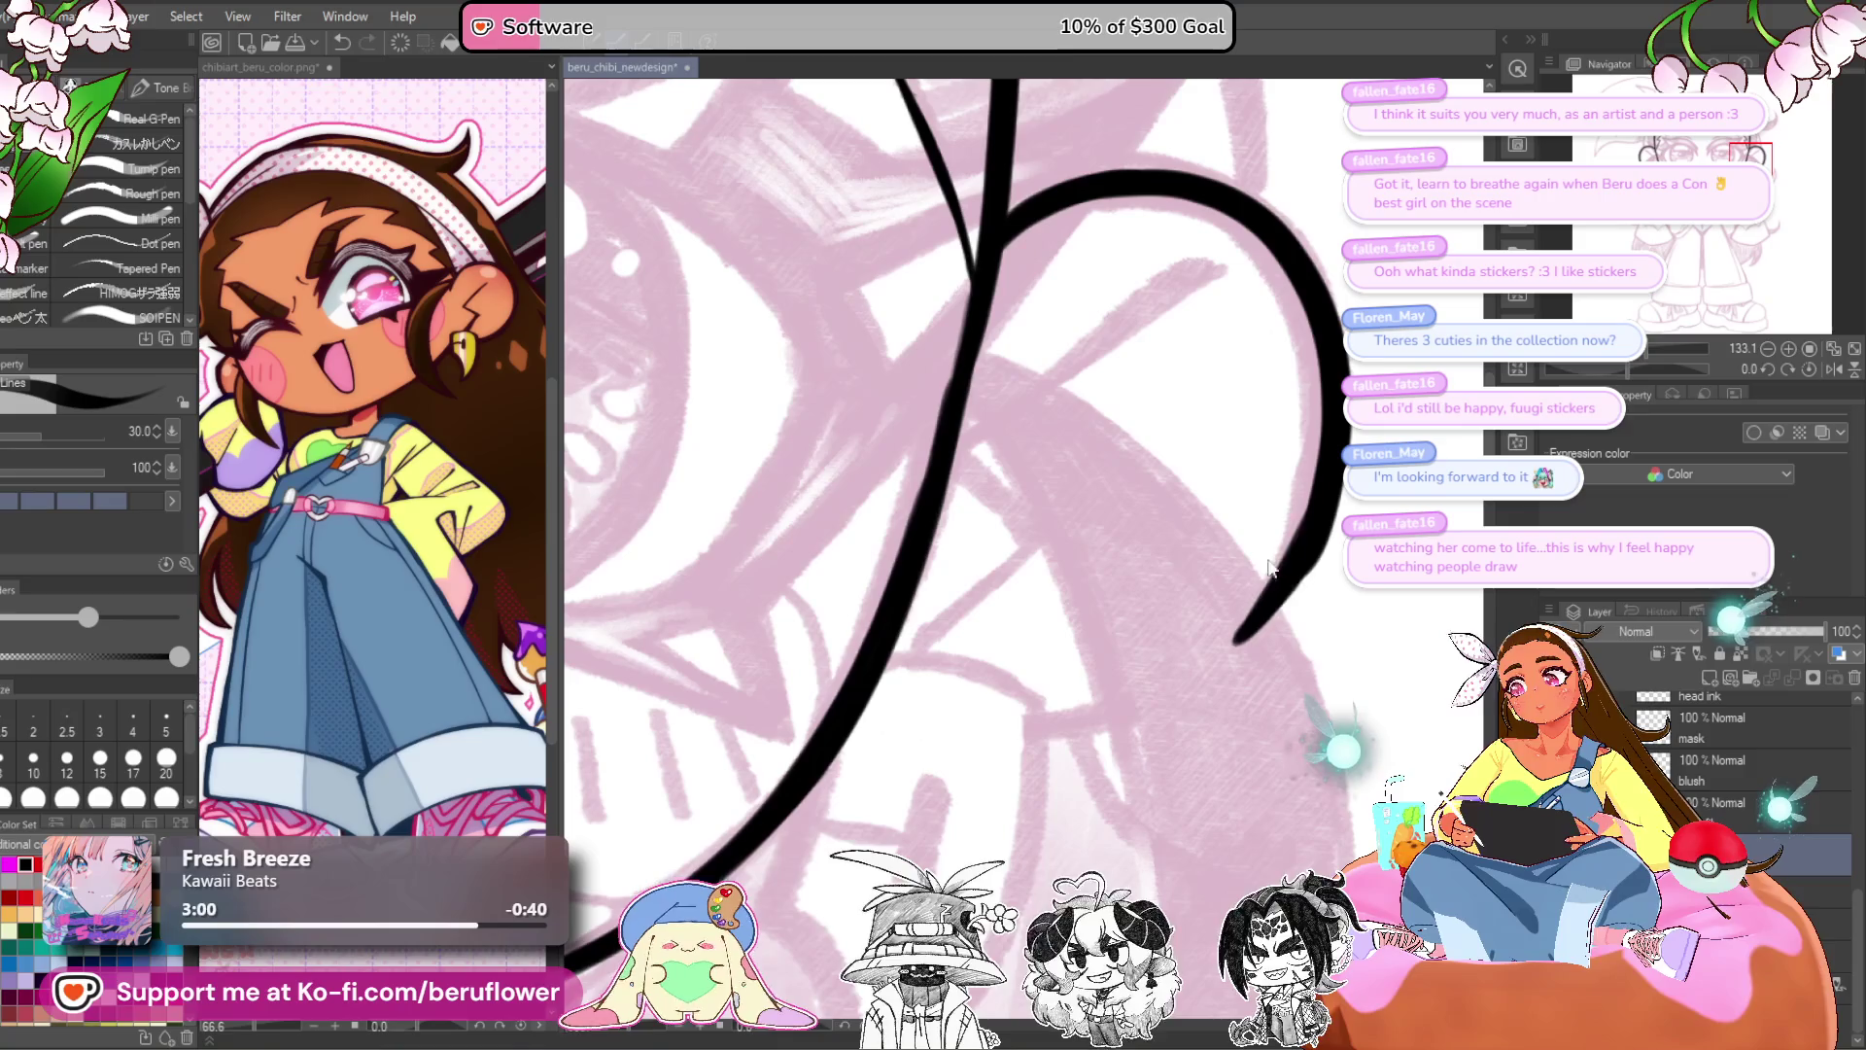
pyautogui.hotkey('ctrl', 'z')
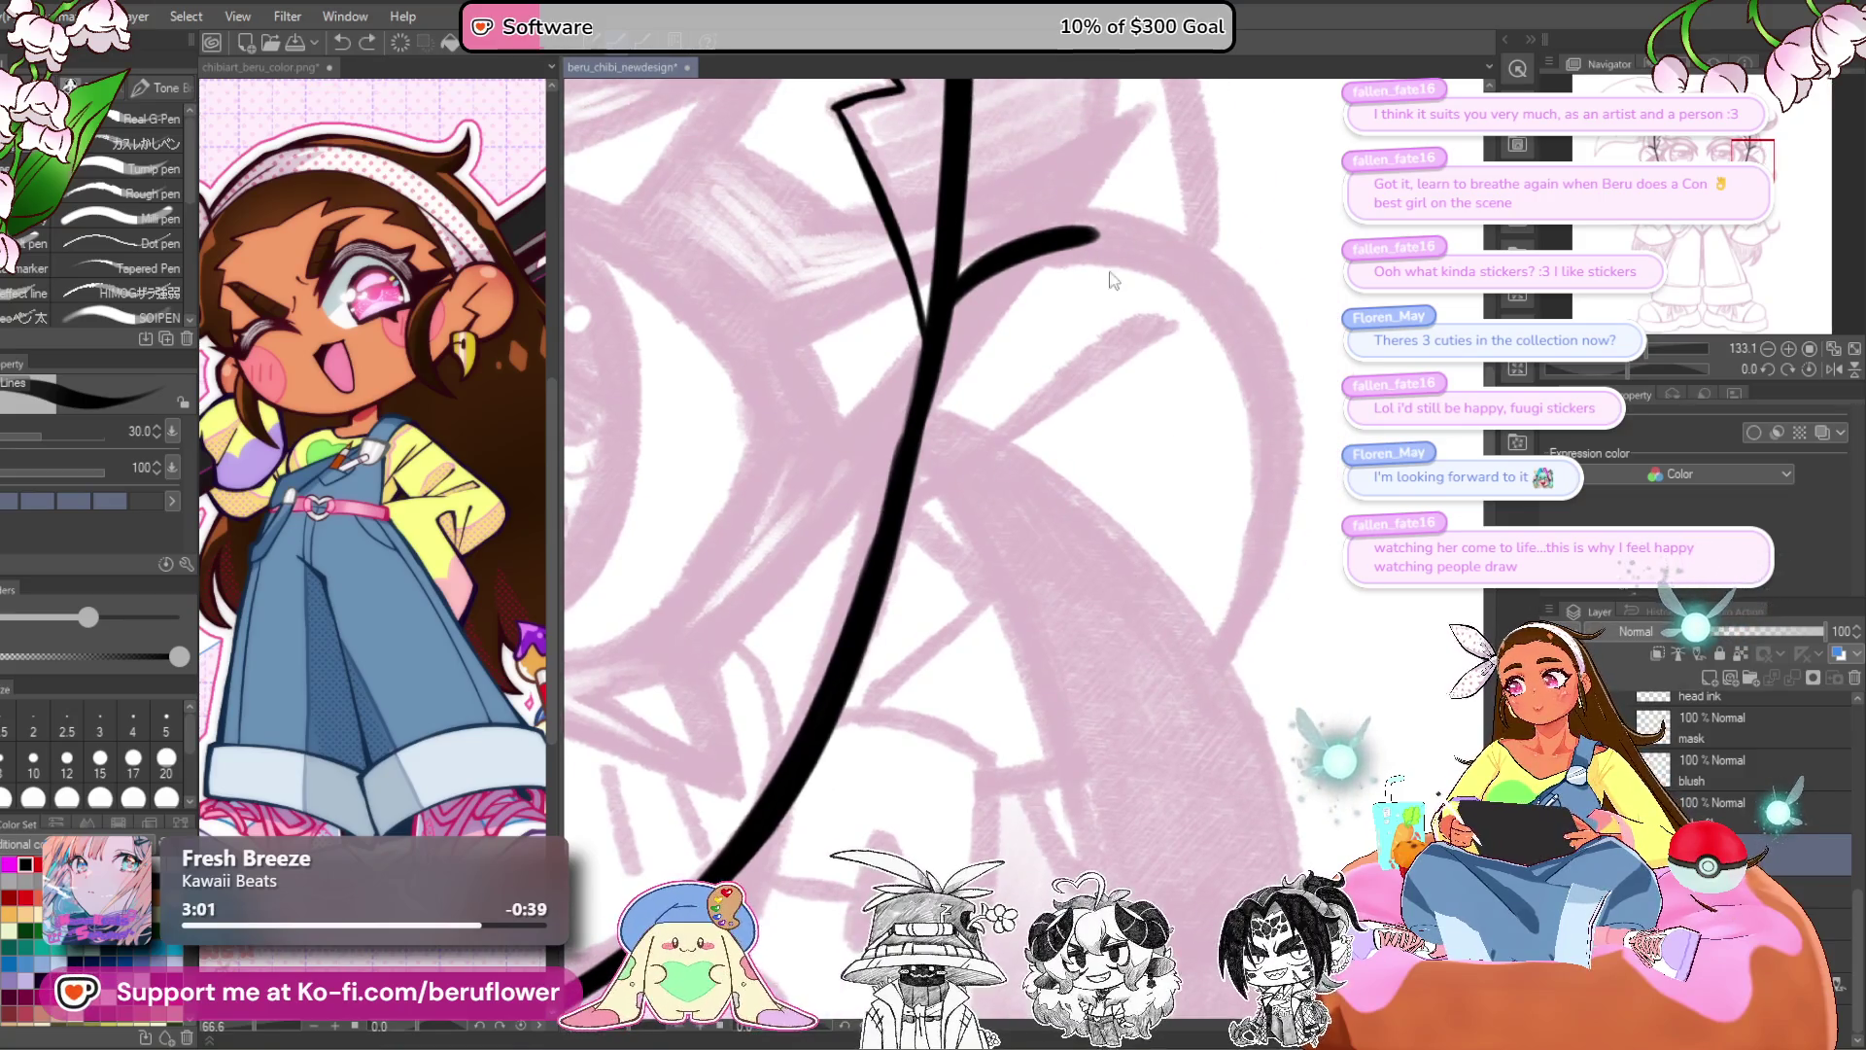
pyautogui.moveTo(962, 288)
pyautogui.mouseDown()
pyautogui.moveTo(1205, 258)
pyautogui.moveTo(1236, 330)
pyautogui.mouseUp()
pyautogui.hotkey('ctrl', 'z')
pyautogui.hotkey('ctrl', 'z')
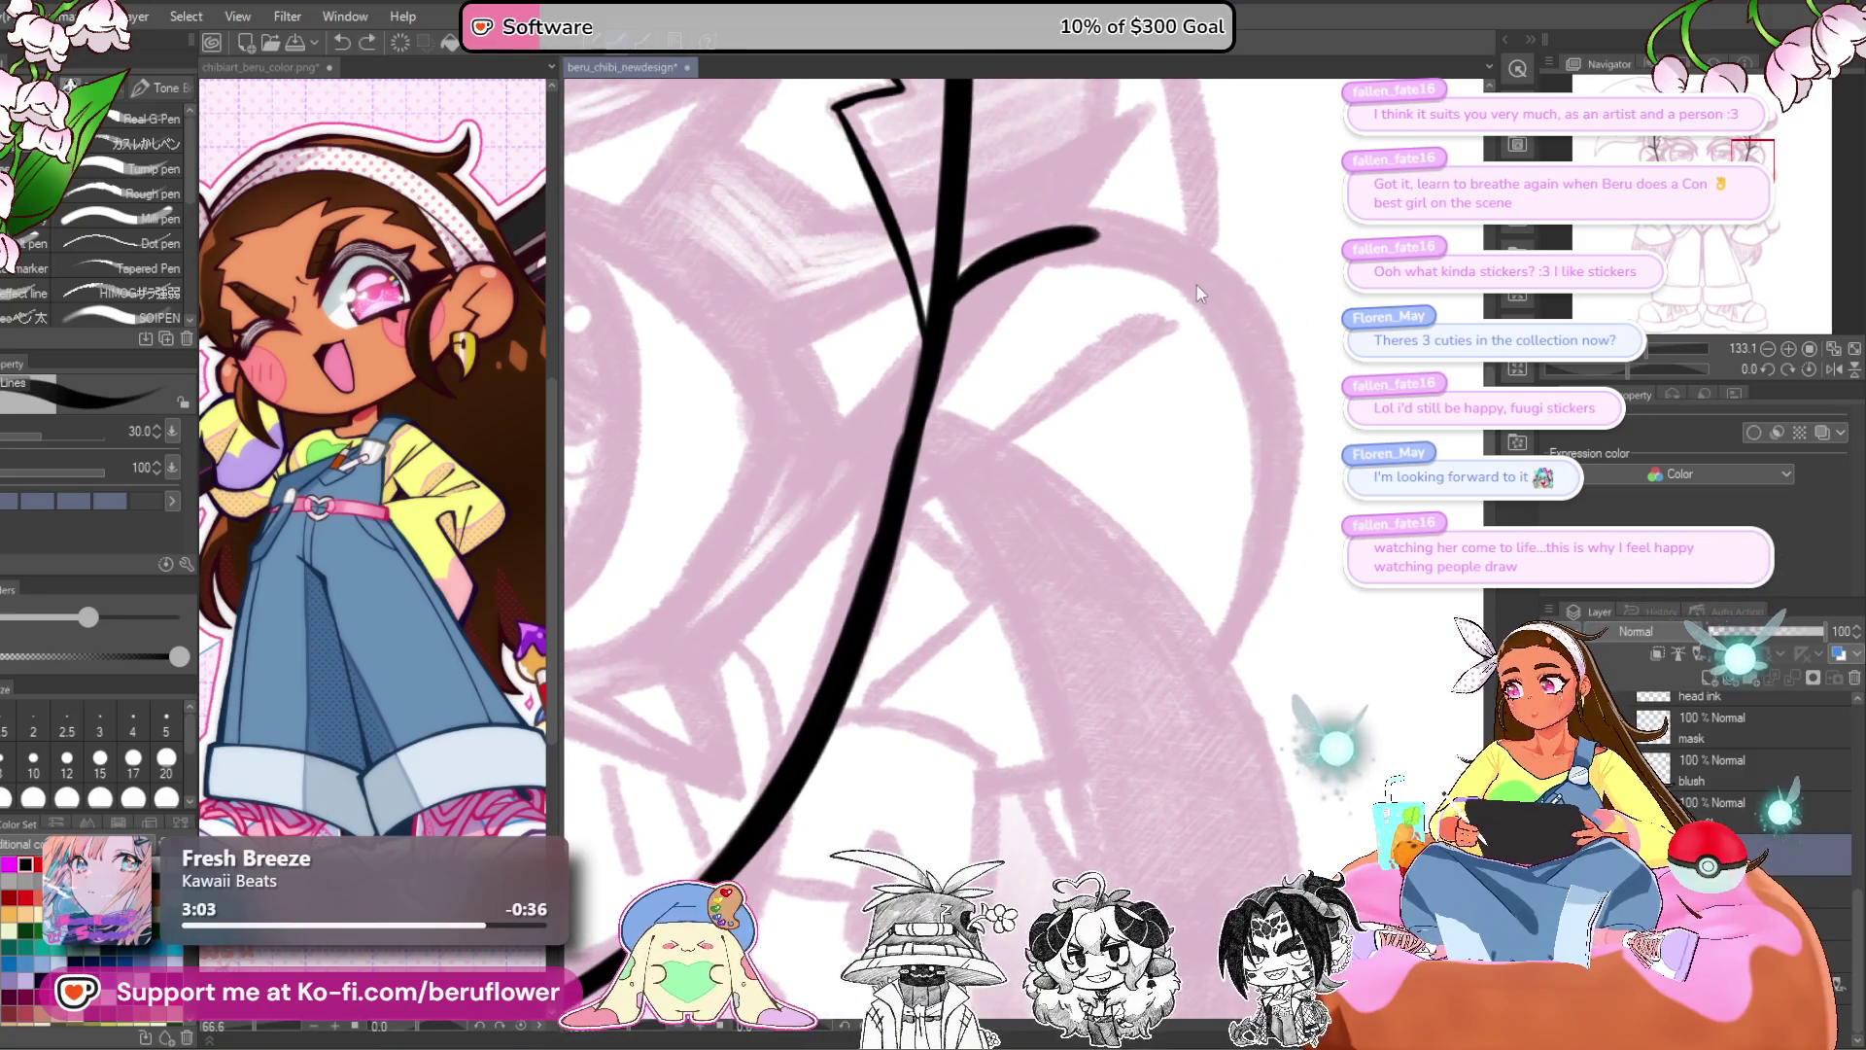
pyautogui.moveTo(964, 280)
pyautogui.mouseDown()
pyautogui.moveTo(1030, 234)
pyautogui.moveTo(1210, 292)
pyautogui.moveTo(1273, 467)
pyautogui.moveTo(1132, 724)
pyautogui.moveTo(919, 787)
pyautogui.moveTo(811, 778)
pyautogui.moveTo(792, 719)
pyautogui.moveTo(951, 734)
pyautogui.mouseUp()
pyautogui.scroll(-3, 802, 724)
pyautogui.scroll(3, 802, 724)
pyautogui.moveTo(991, 377)
pyautogui.mouseDown()
pyautogui.moveTo(869, 641)
pyautogui.moveTo(919, 748)
pyautogui.mouseUp()
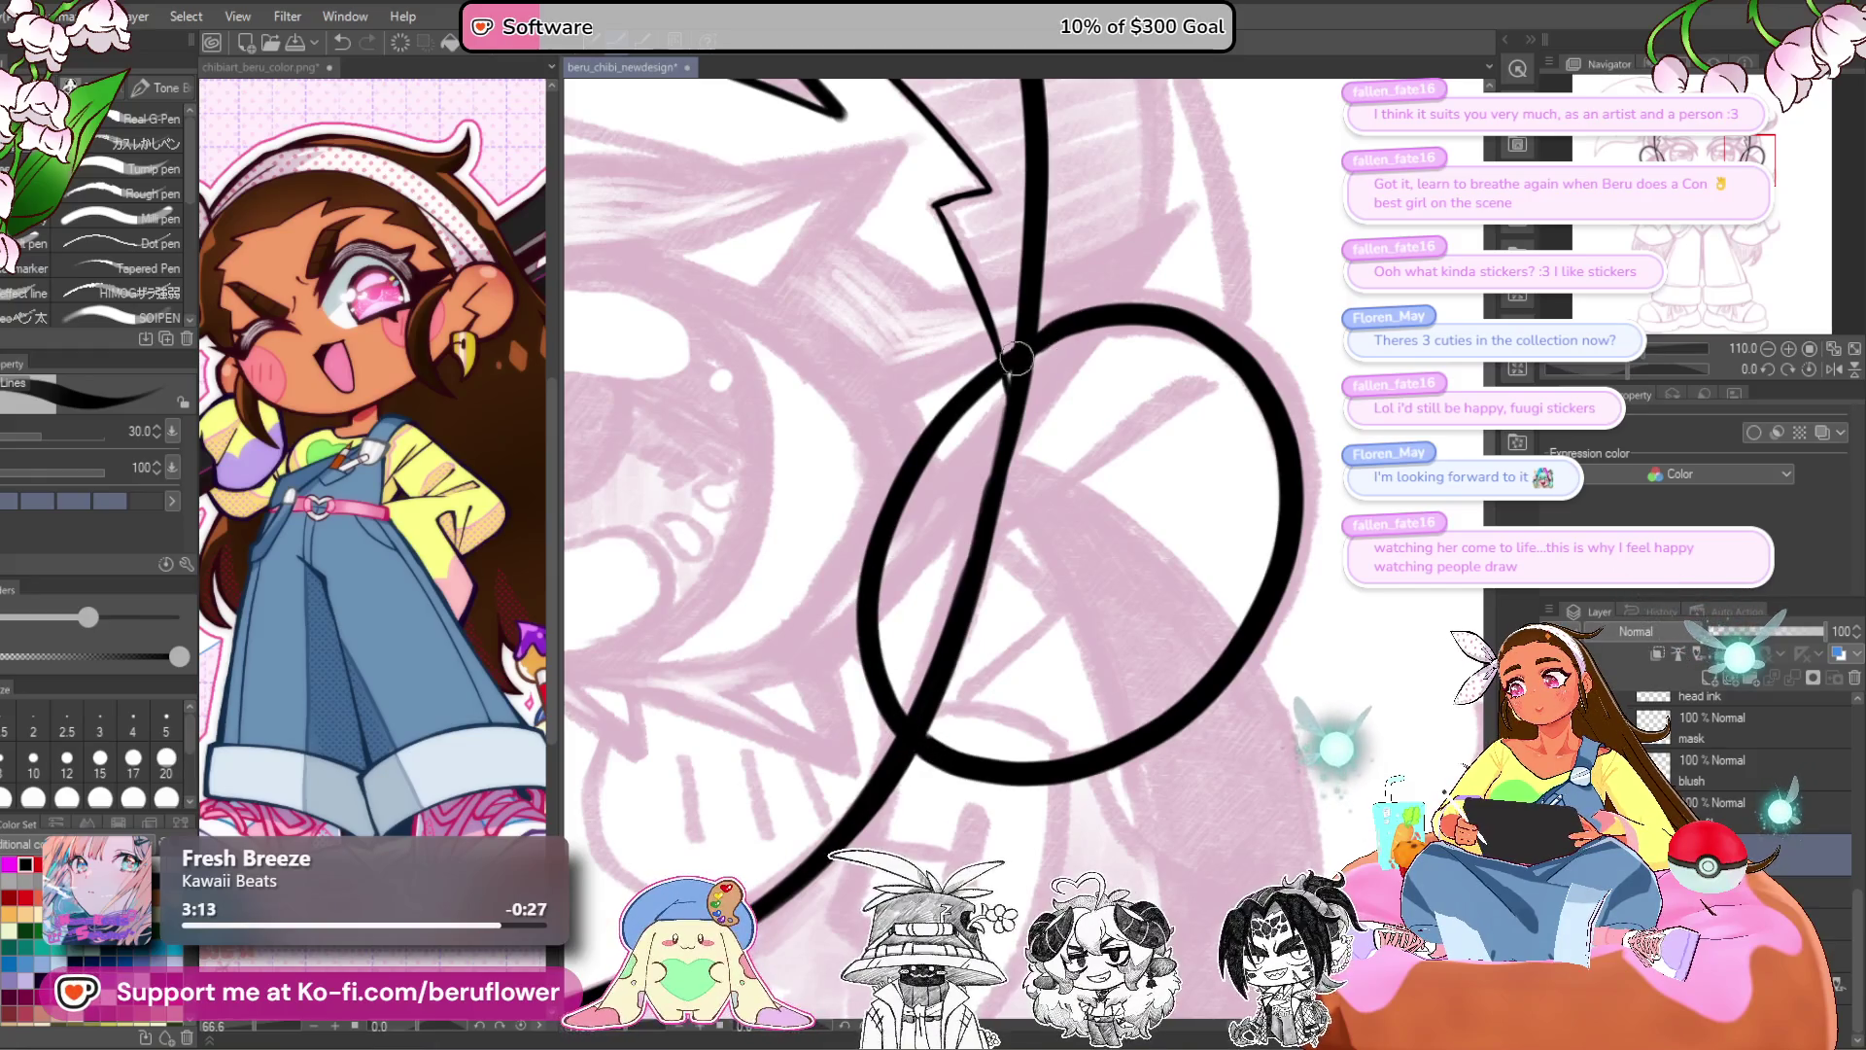
pyautogui.hotkey('ctrl', '0')
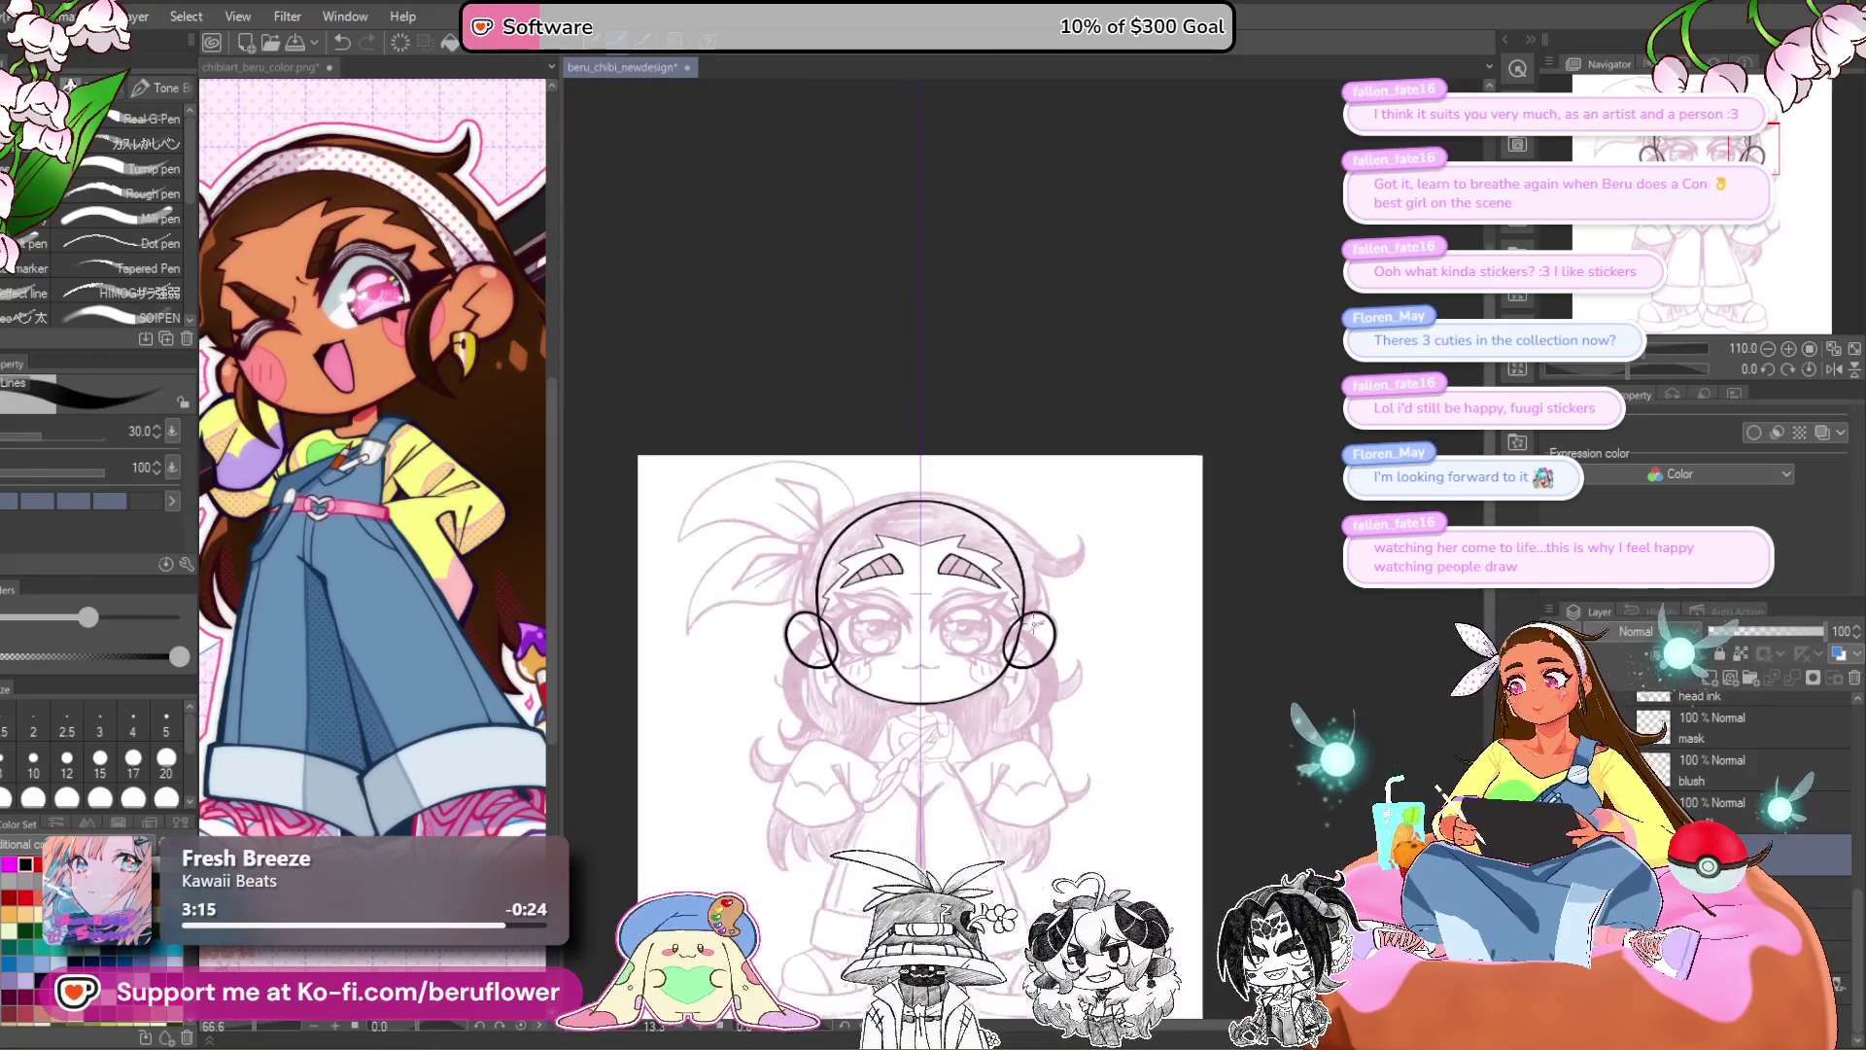